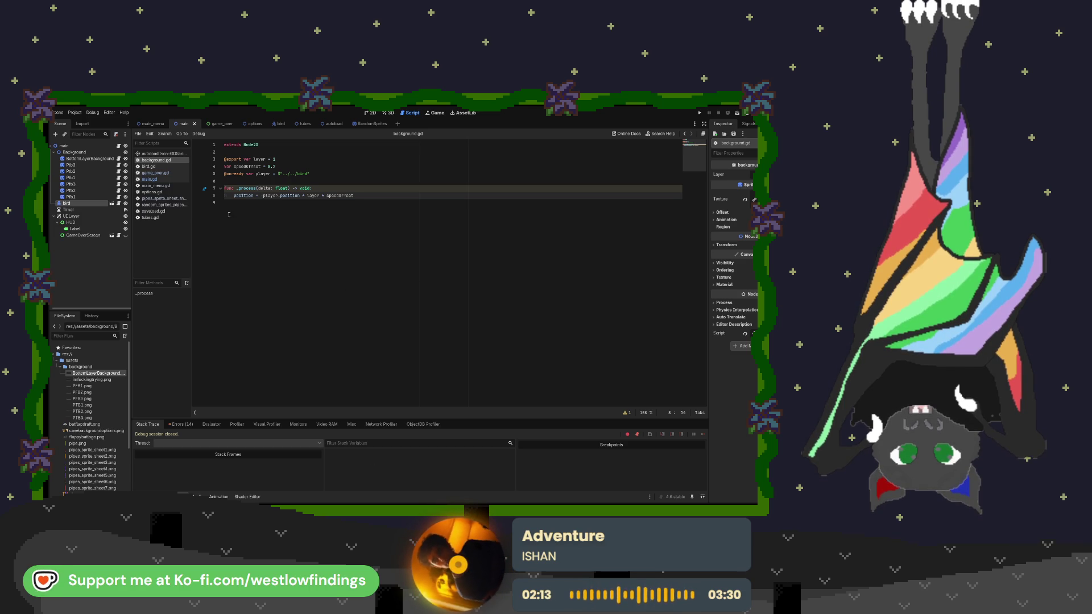
# Step: Delete the seven old background layer sprites, BottomLayerBackground through Pfb1, from the 2D scene
pyautogui.click(91, 196)
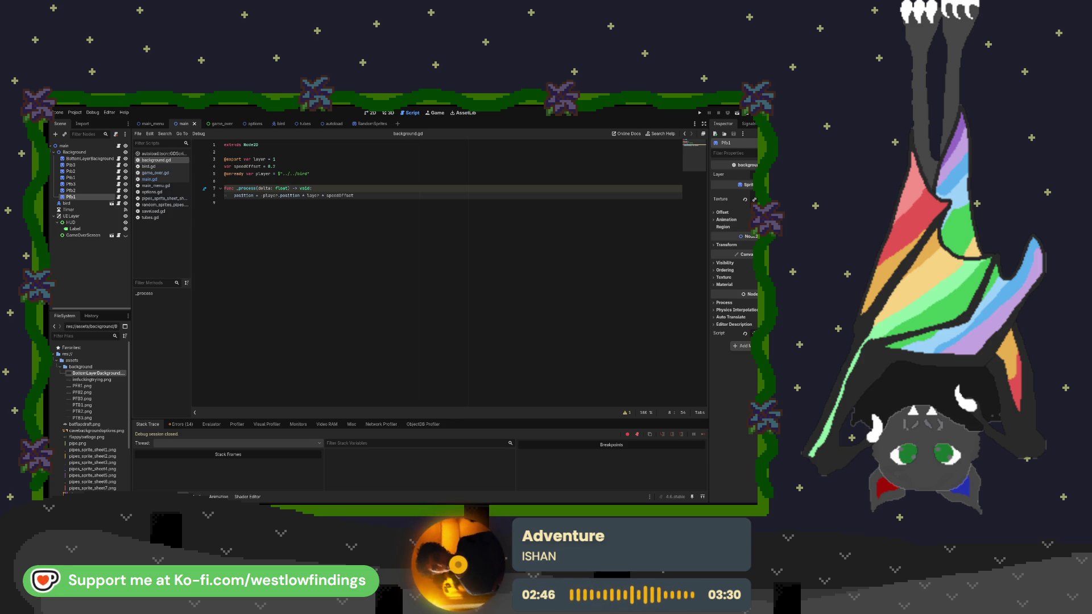
pyautogui.click(371, 113)
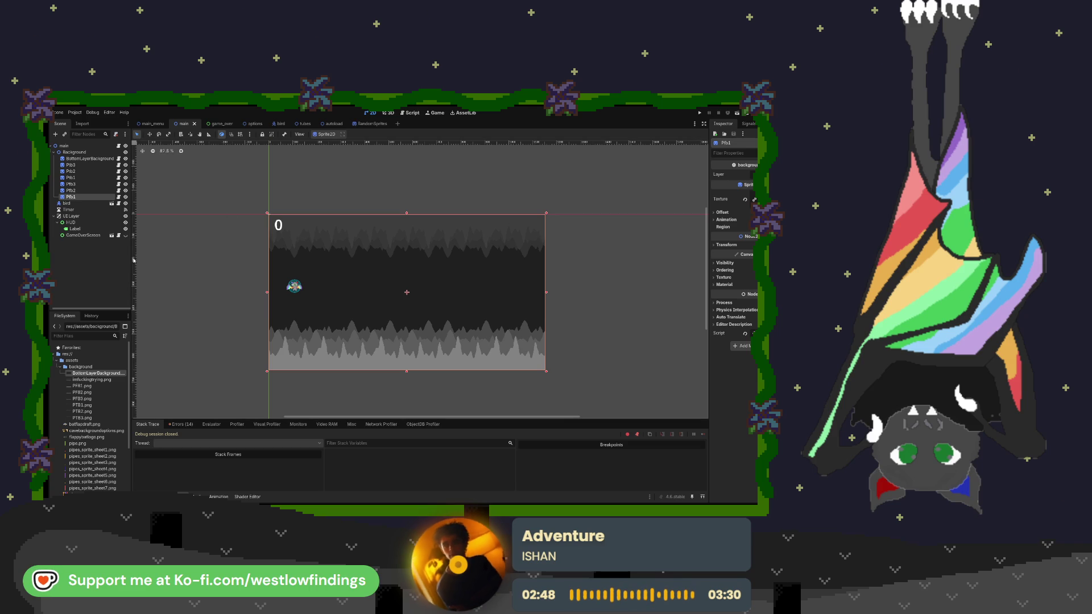
pyautogui.moveTo(365, 248); pyautogui.dragTo(366, 248)
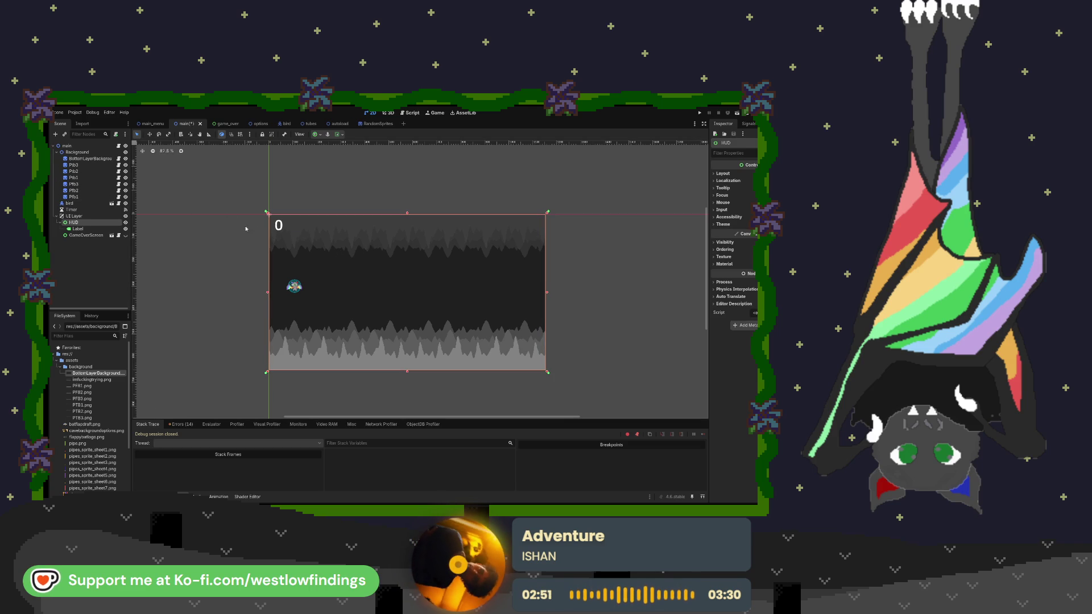
pyautogui.click(91, 160)
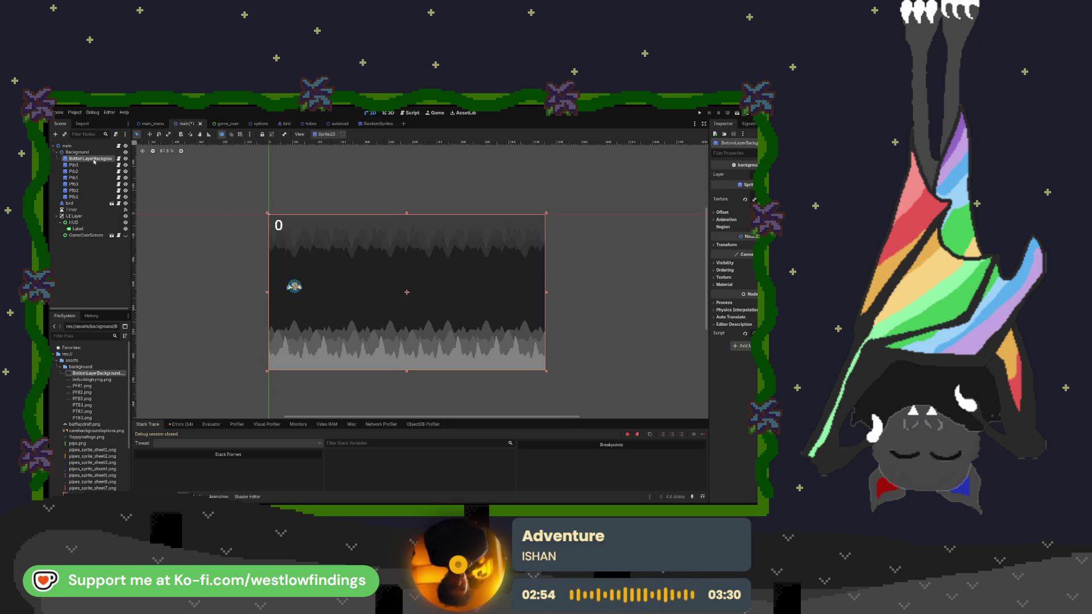
pyautogui.keyDown('shift'); pyautogui.click(100, 198); pyautogui.keyUp('shift')
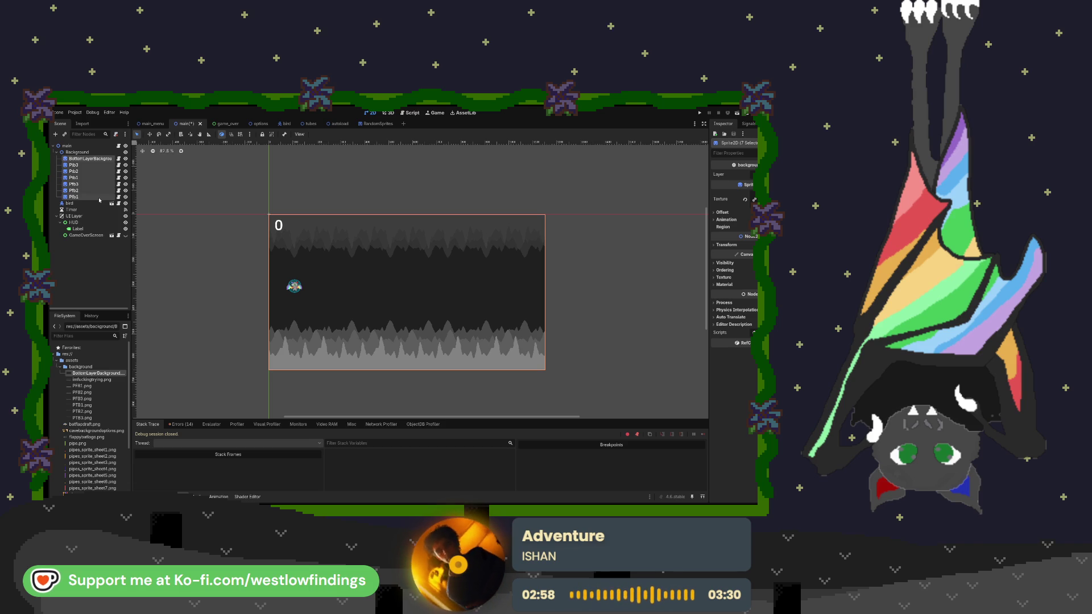
pyautogui.press('Delete')
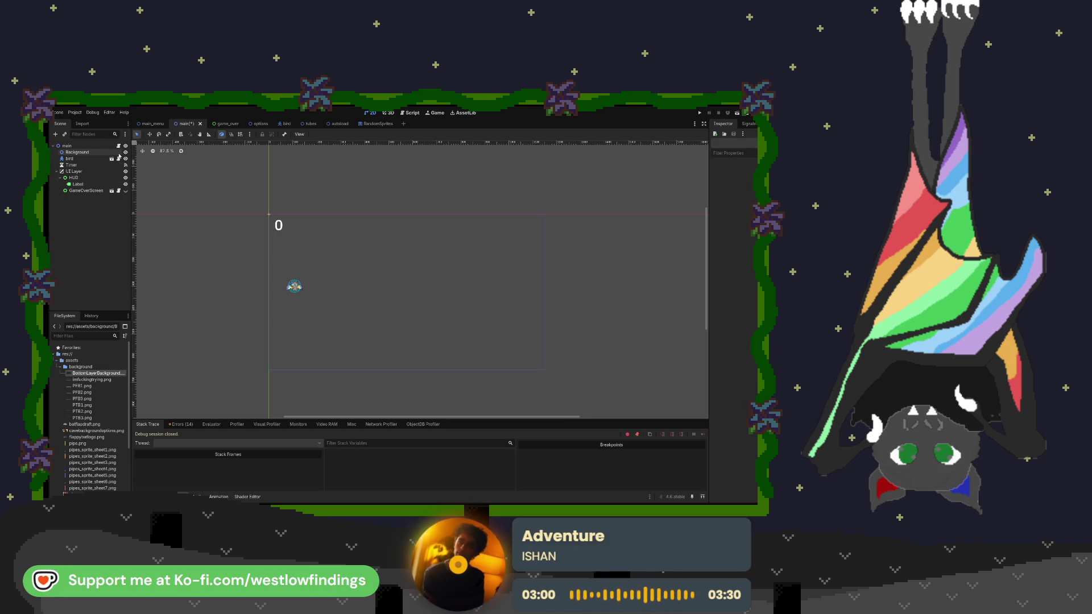
# Step: Add imfuckingtrying.png as a sprite with a 1152-wide region and shift it left over the game area
pyautogui.click(114, 152)
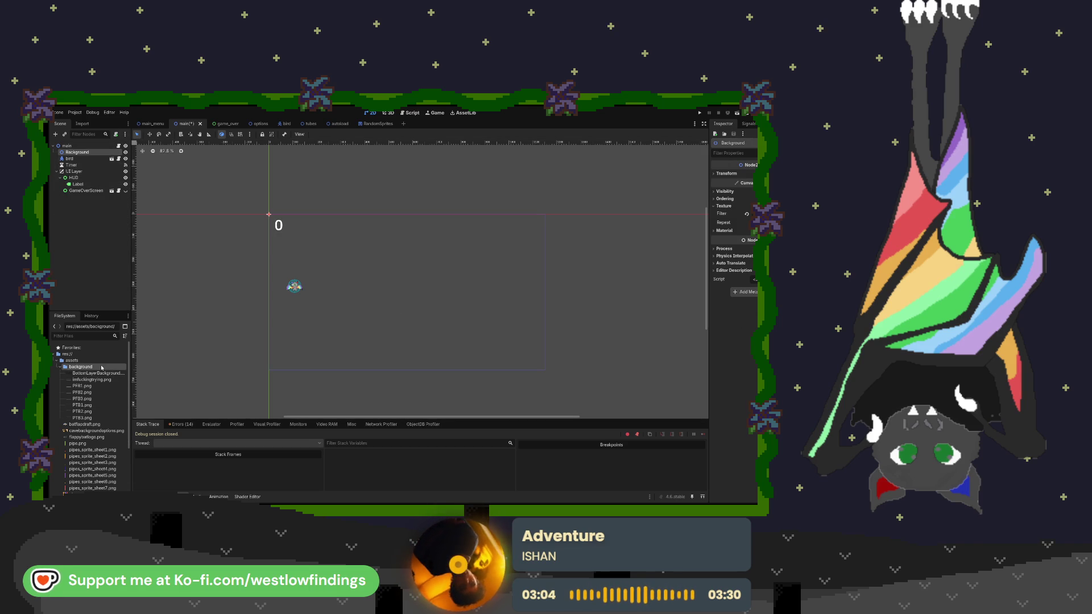
pyautogui.moveTo(91, 379)
pyautogui.mouseDown()
pyautogui.moveTo(443, 331)
pyautogui.moveTo(456, 298)
pyautogui.moveTo(553, 290)
pyautogui.moveTo(546, 296)
pyautogui.mouseUp()
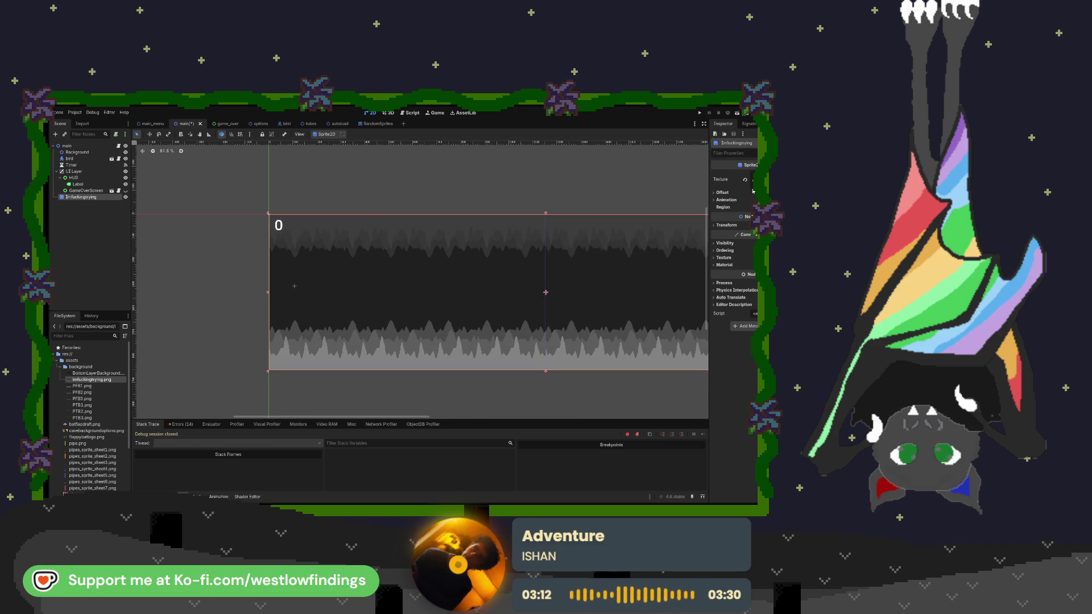
pyautogui.click(733, 193)
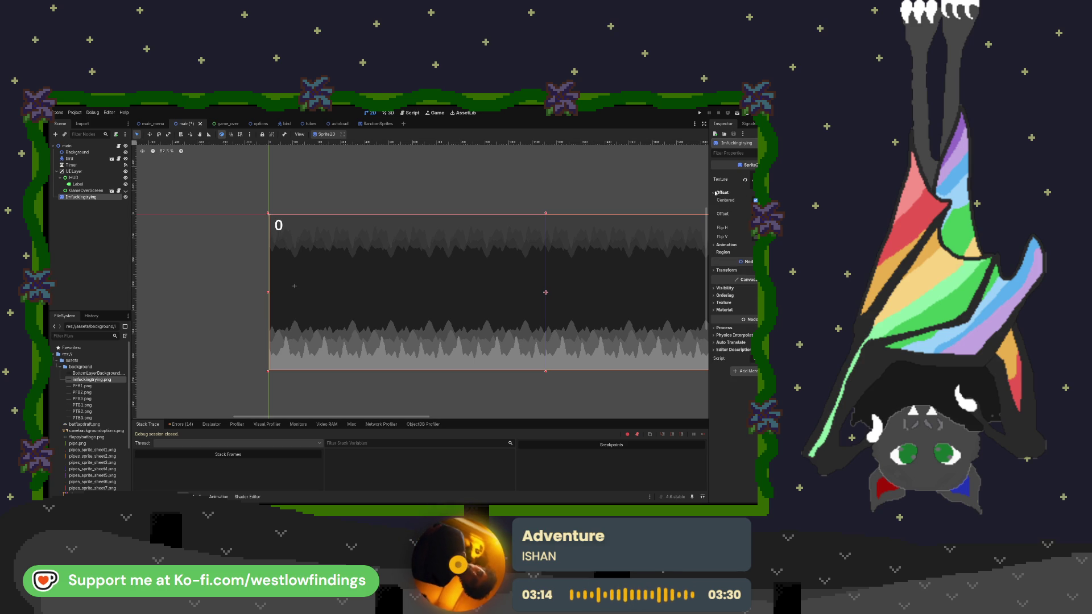
pyautogui.click(721, 252)
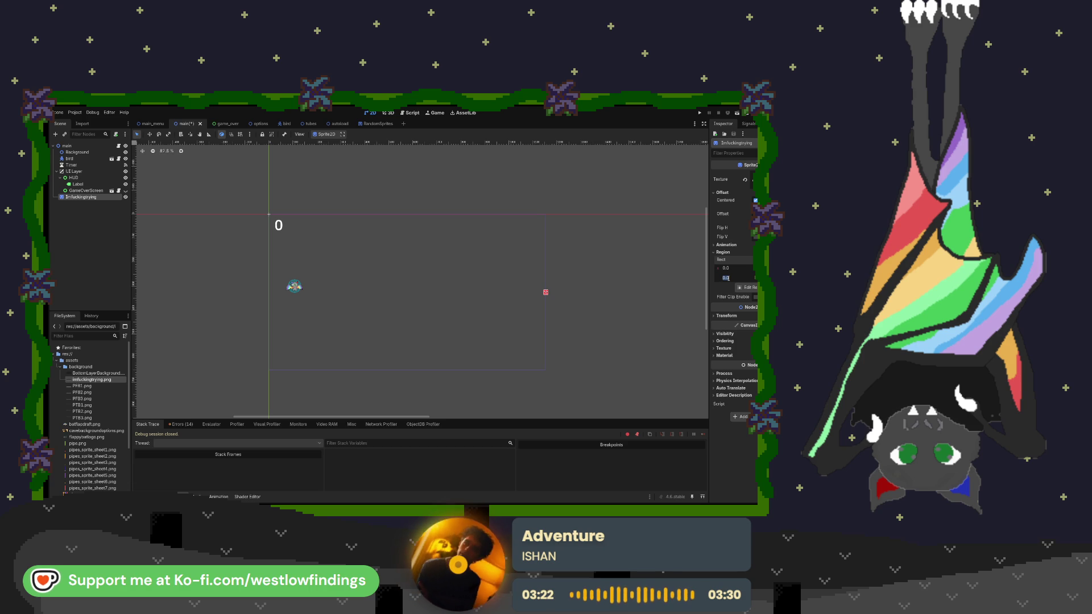
pyautogui.write('1152')
pyautogui.press('Tab')
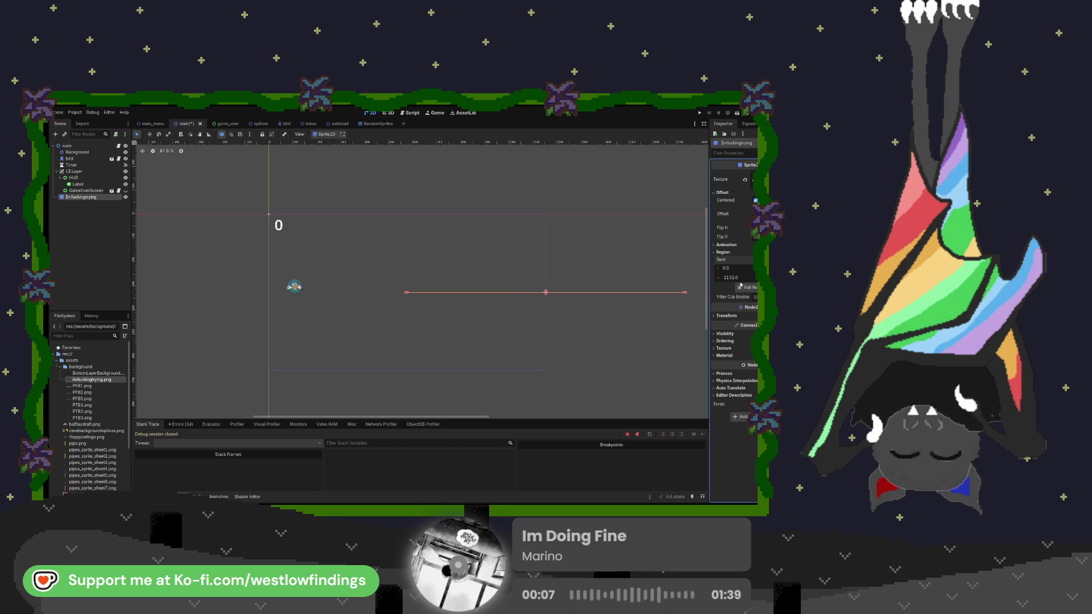
pyautogui.press('Return')
pyautogui.moveTo(623, 258); pyautogui.dragTo(487, 258)
pyautogui.click(602, 258)
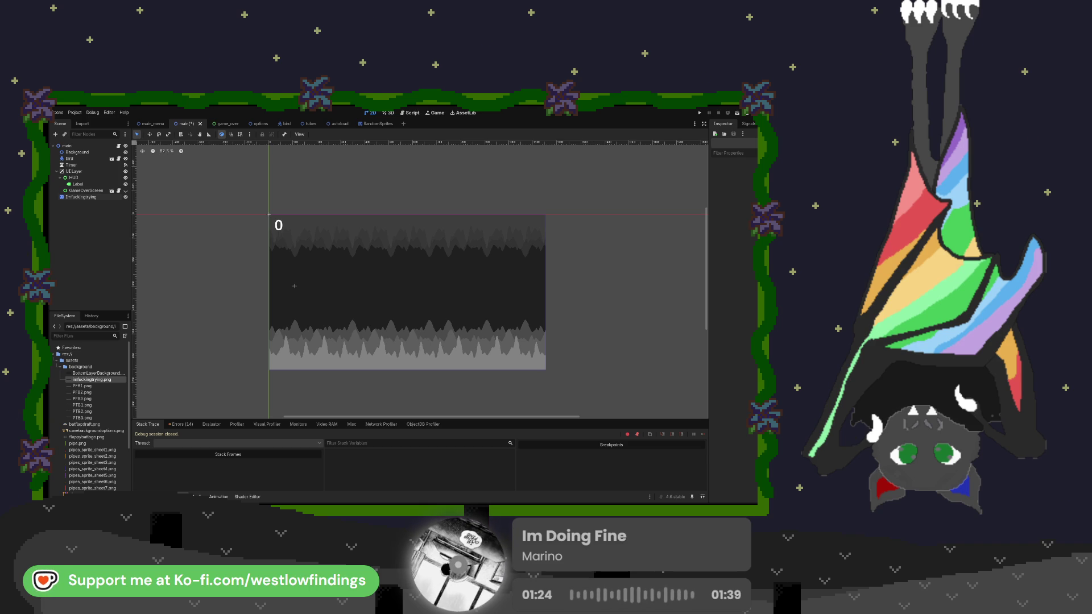
# Step: Reparent the Imfuckingtrying sprite under the Background node in the Scene dock
pyautogui.hotkey('ctrl', 'F3')
pyautogui.moveTo(80, 197); pyautogui.dragTo(78, 152)
pyautogui.hotkey('ctrl', 'F1')
pyautogui.hotkey('ctrl', 'F3')
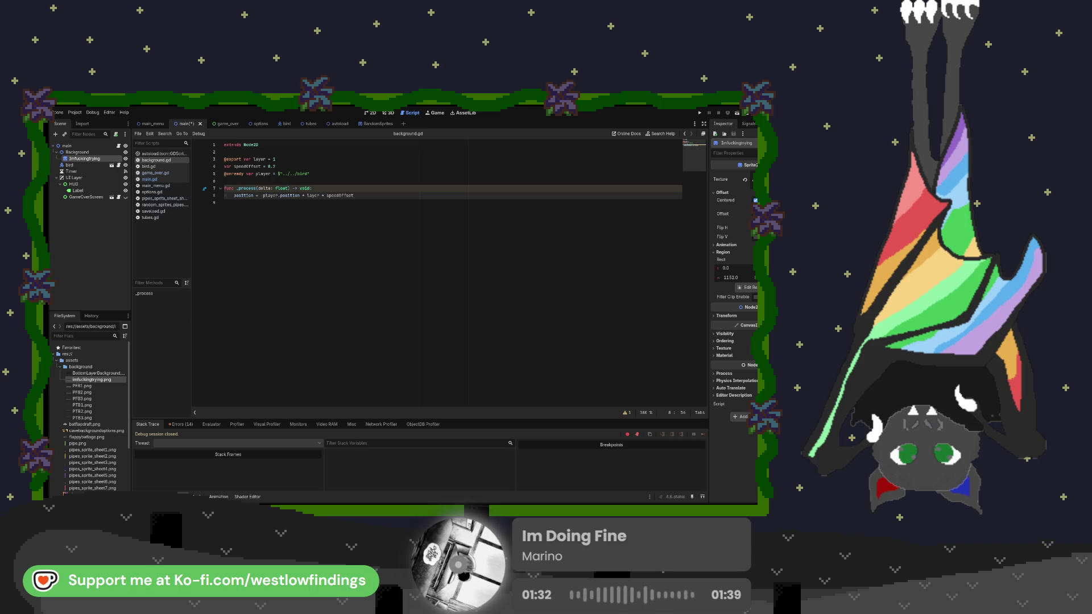
# Step: In main.gd's _ready, add 'screen_size = get_window().size' below 'Autoload.score = 0'
pyautogui.click(177, 180)
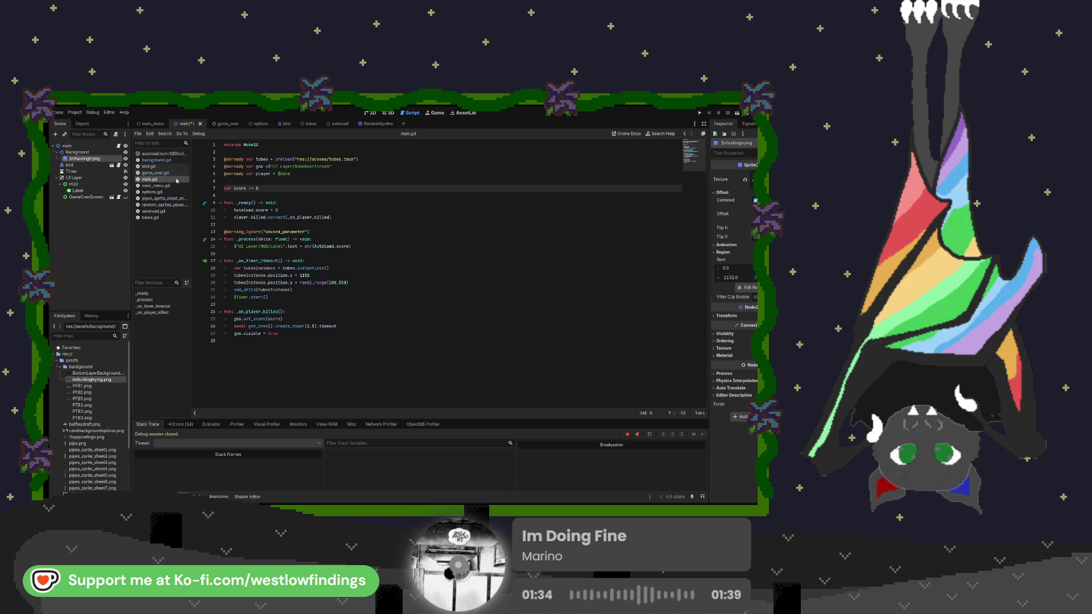
pyautogui.click(301, 211)
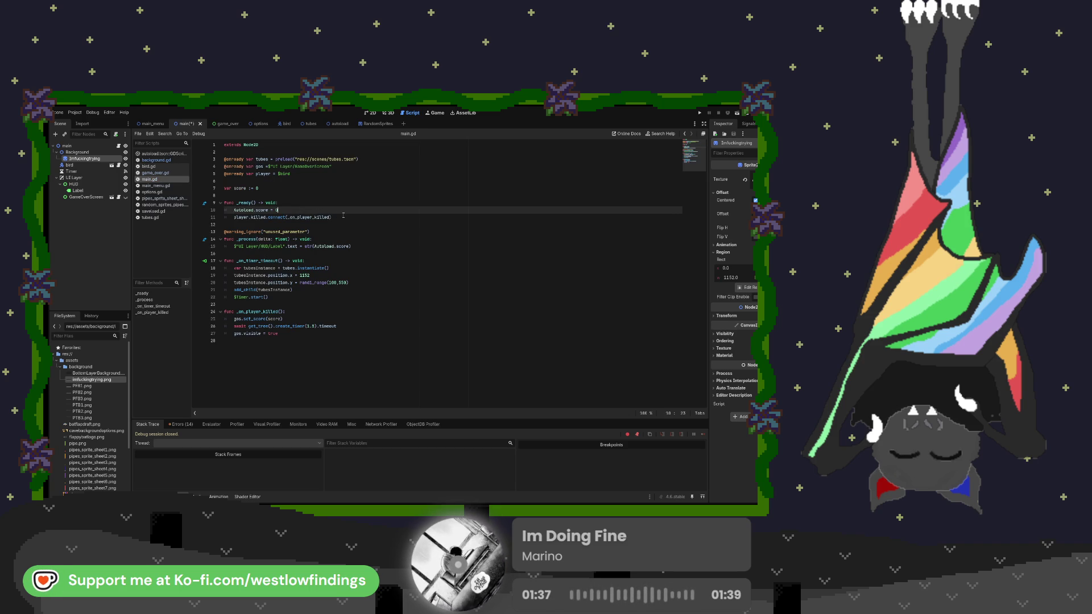
pyautogui.press('Return')
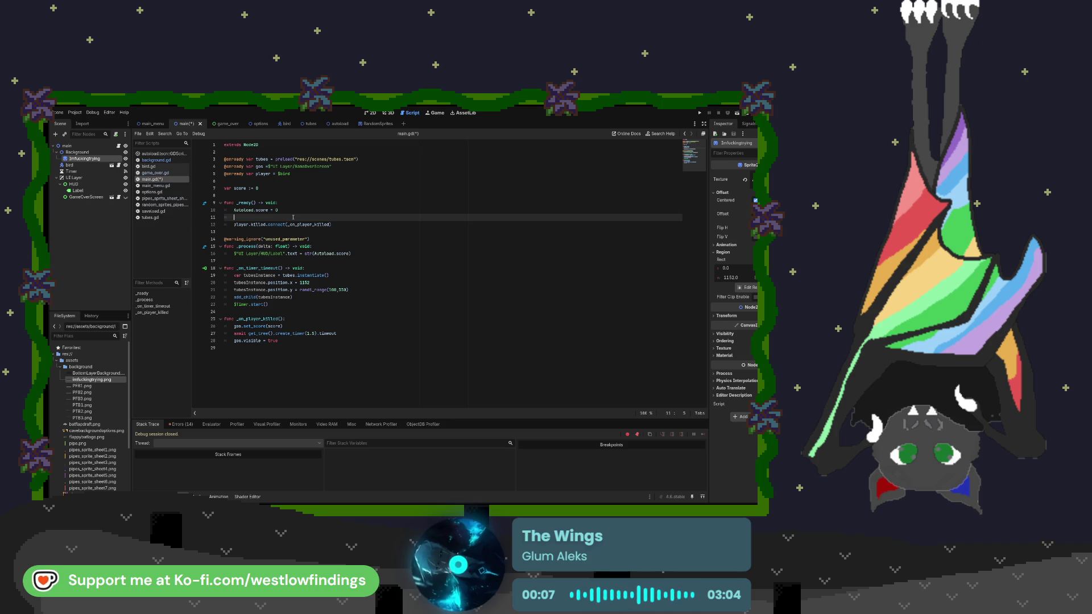
pyautogui.write('screensize')
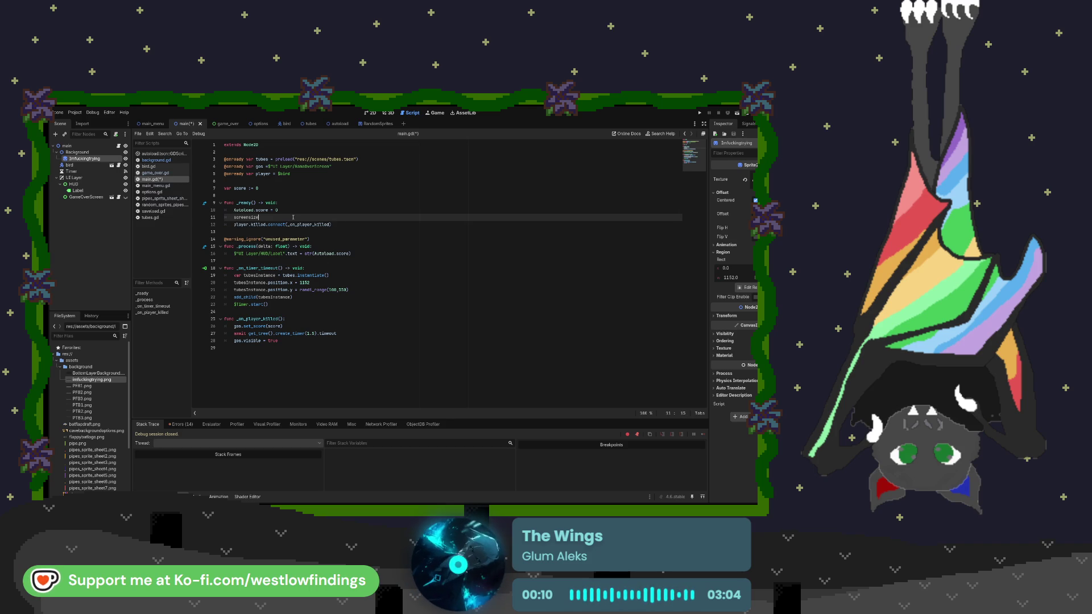
pyautogui.press('BackSpace')
pyautogui.press('BackSpace')
pyautogui.press('BackSpace')
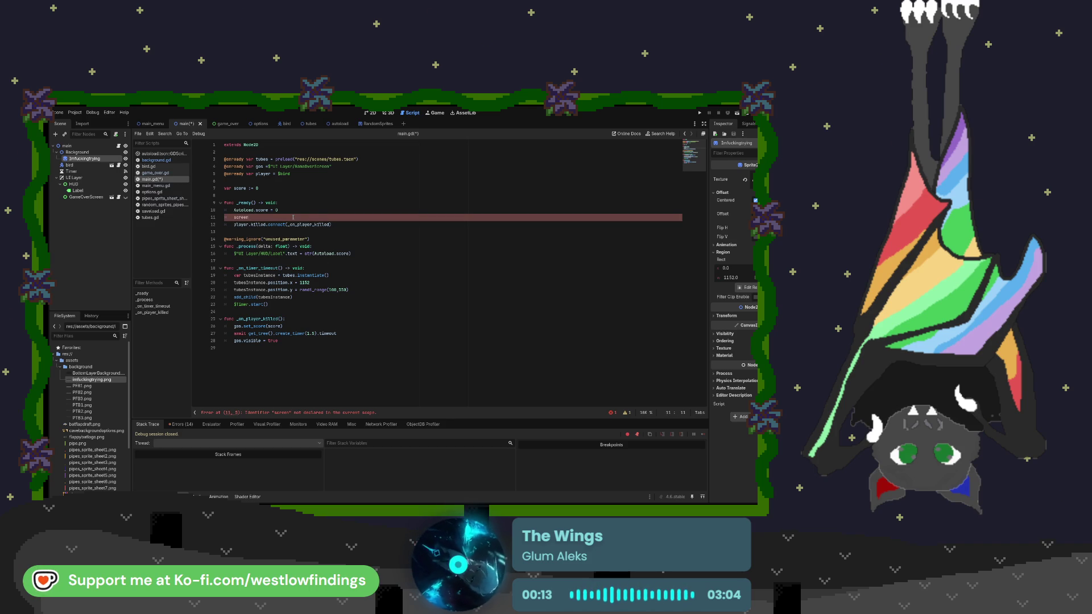
pyautogui.write('.size = ')
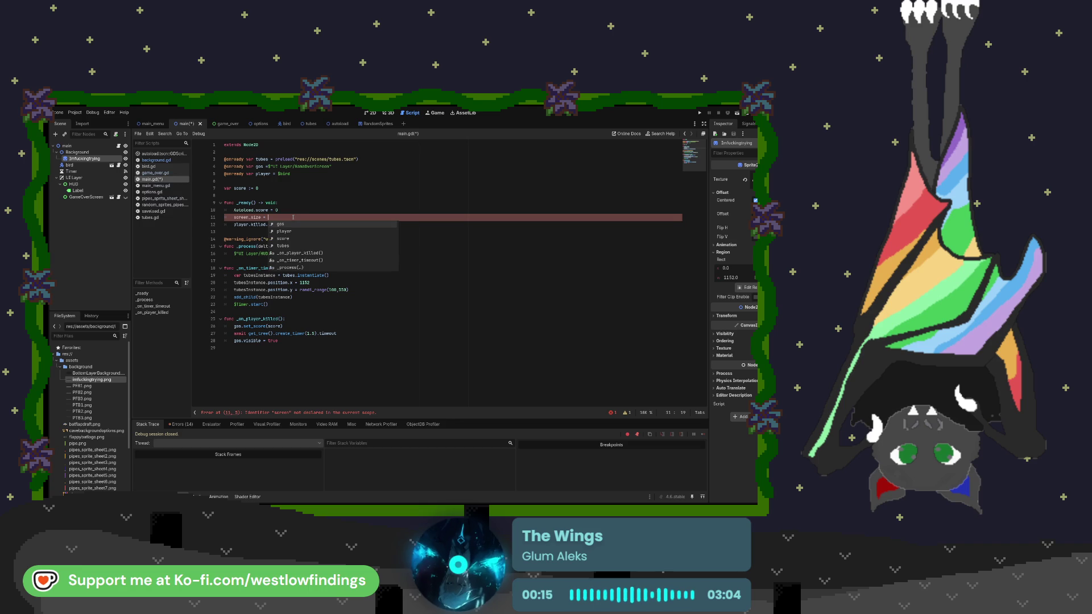
pyautogui.write('get_window')
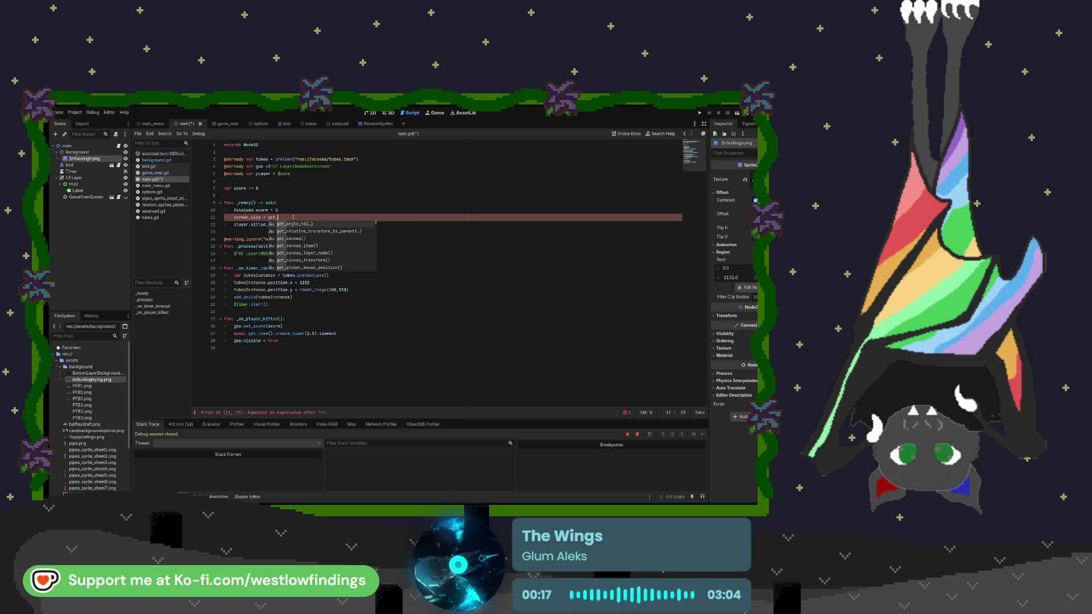
pyautogui.press('Return')
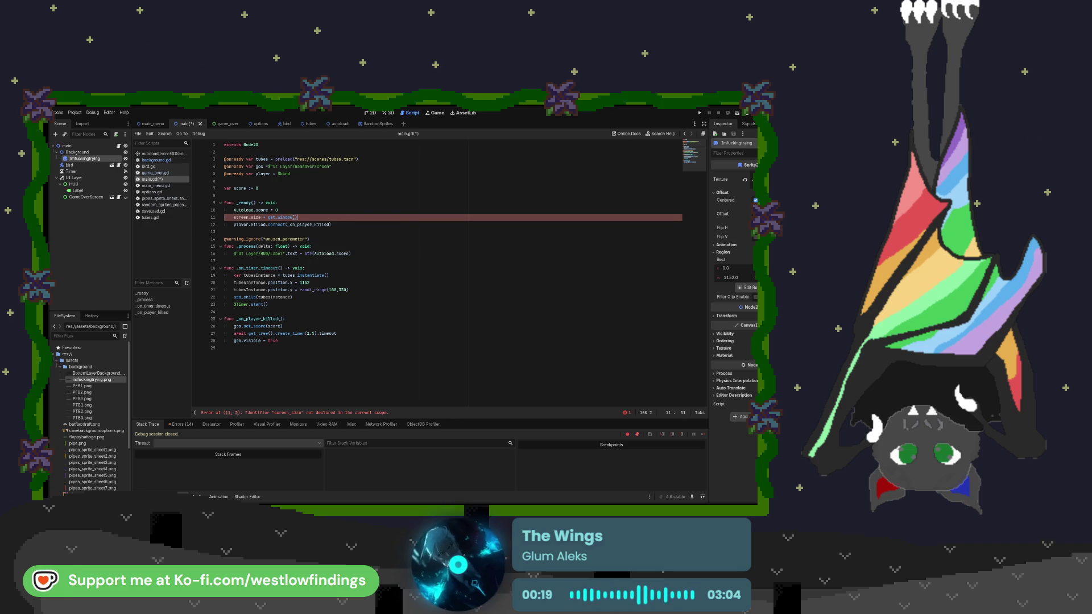
pyautogui.write('.size')
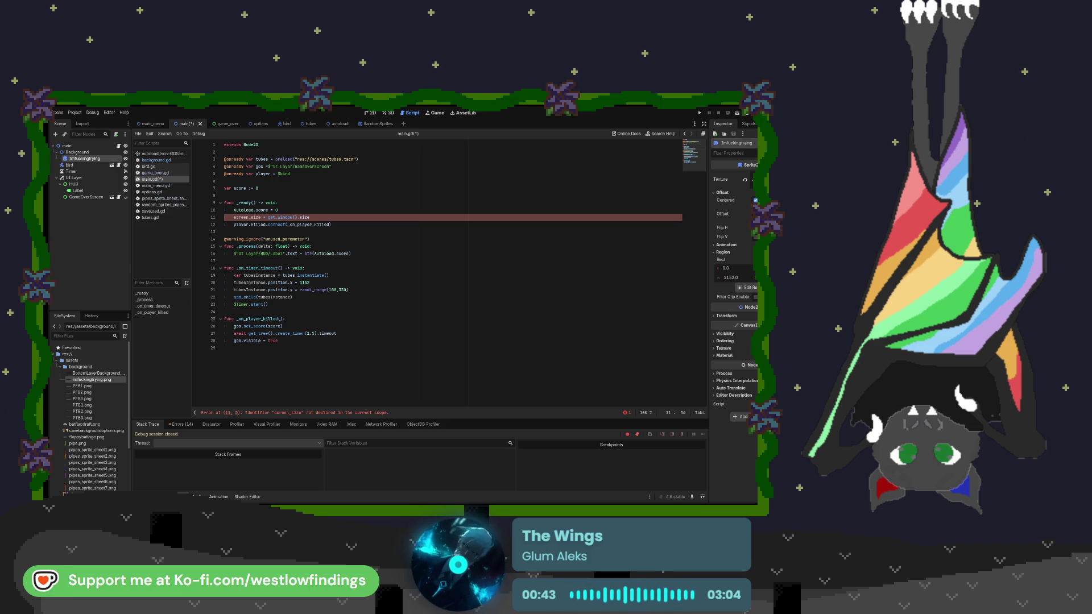
pyautogui.click(352, 247)
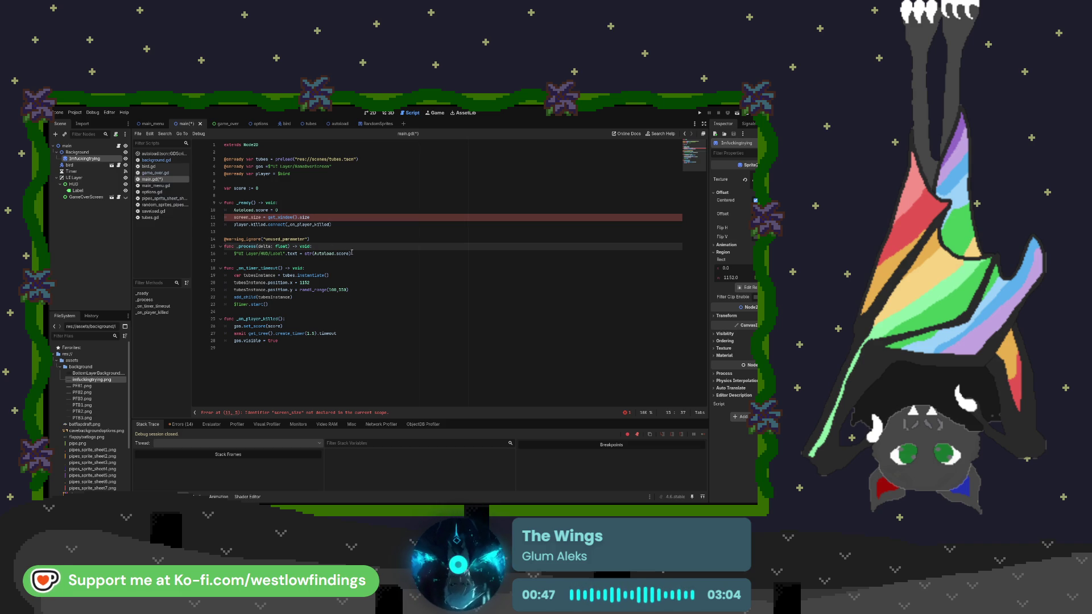
pyautogui.click(373, 253)
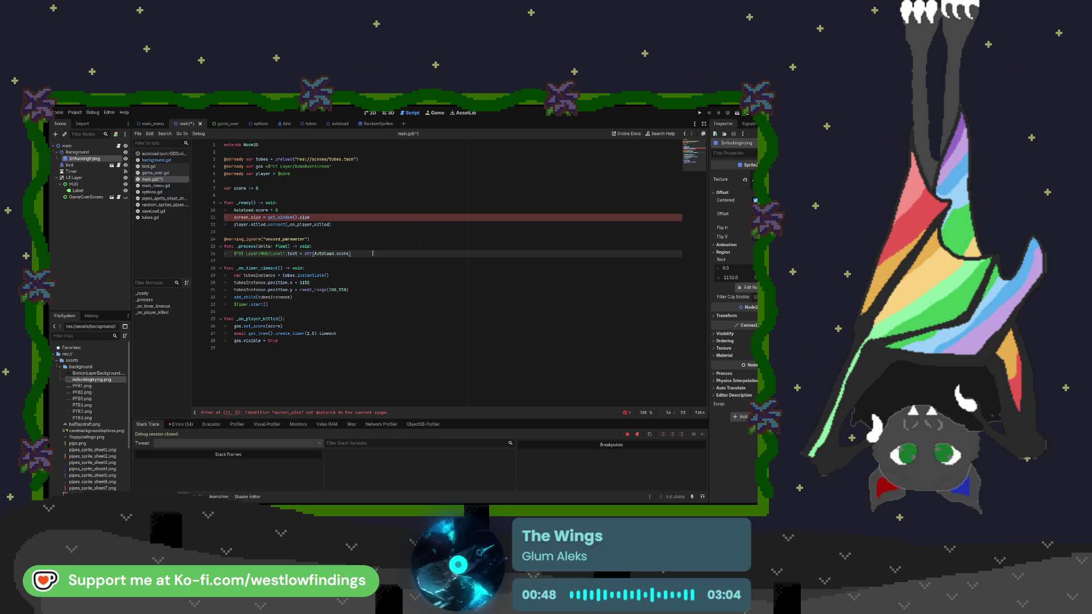
# Step: Add 'if game_running:' to _process with 'scroll += SCROLLSPEED' nested beneath it
pyautogui.press('Return')
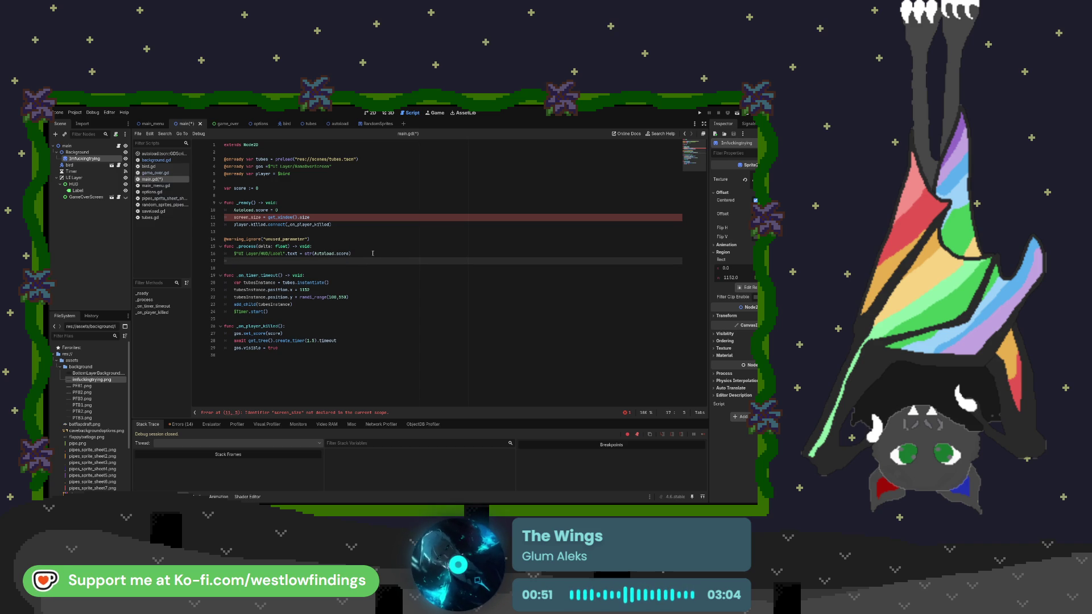
pyautogui.press('Up')
pyautogui.press('Down')
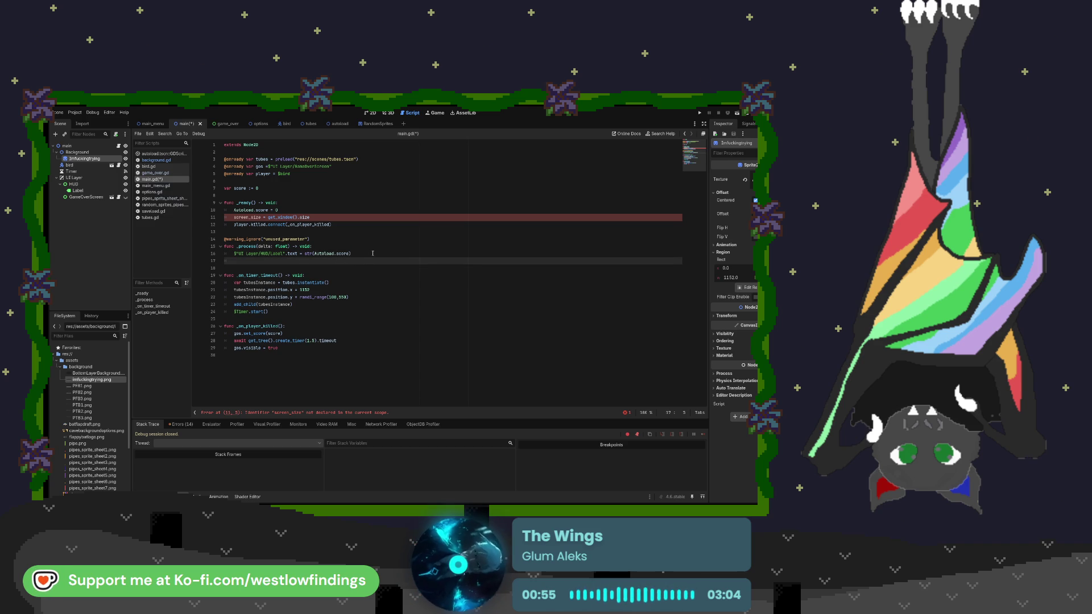
pyautogui.press('BackSpace')
pyautogui.press('BackSpace')
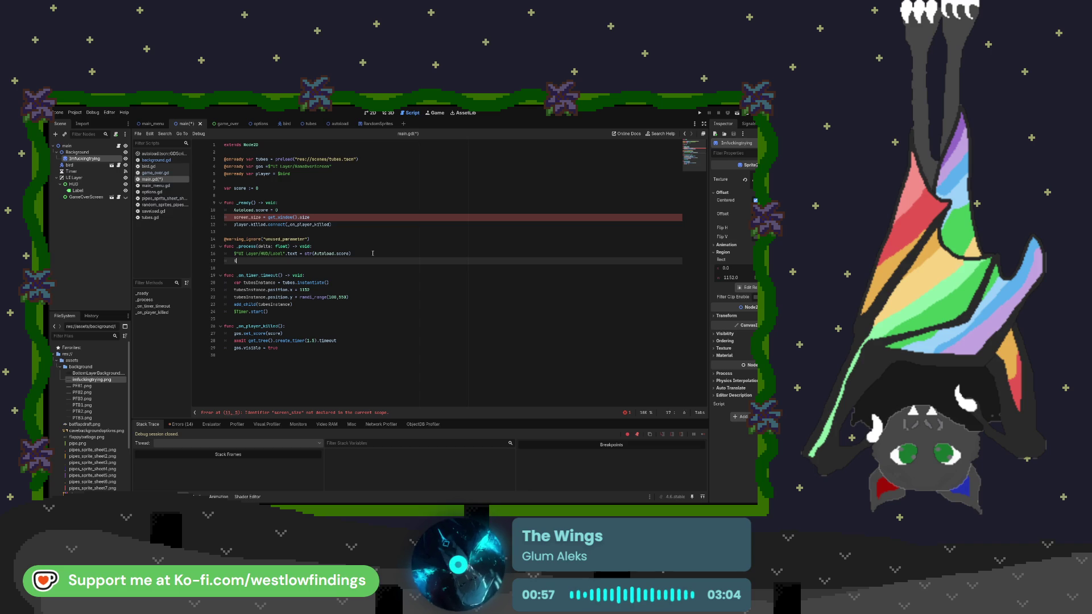
pyautogui.write('if ')
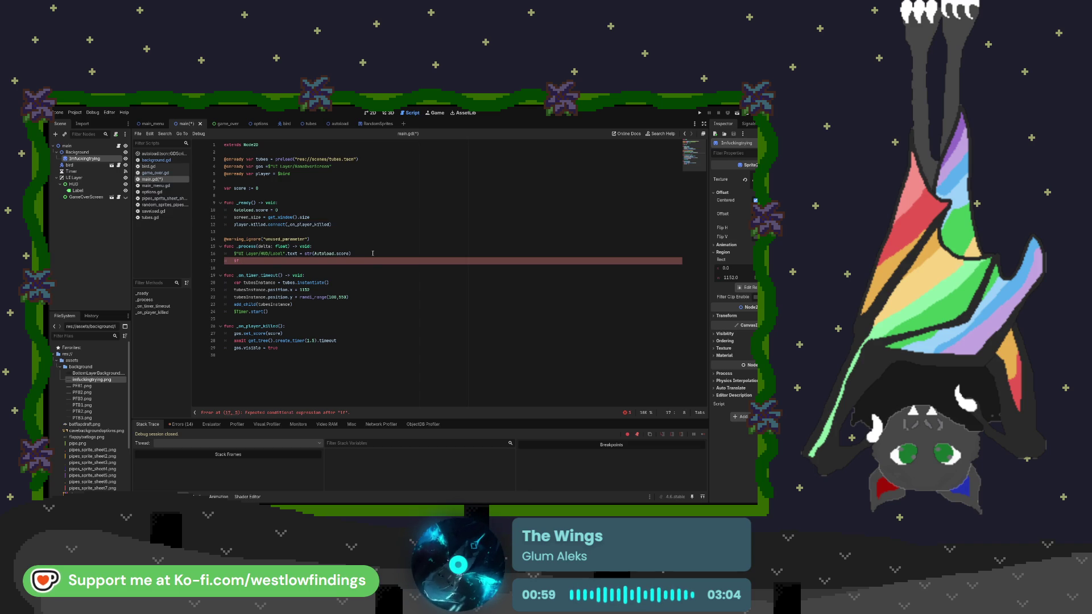
pyautogui.write('game_running')
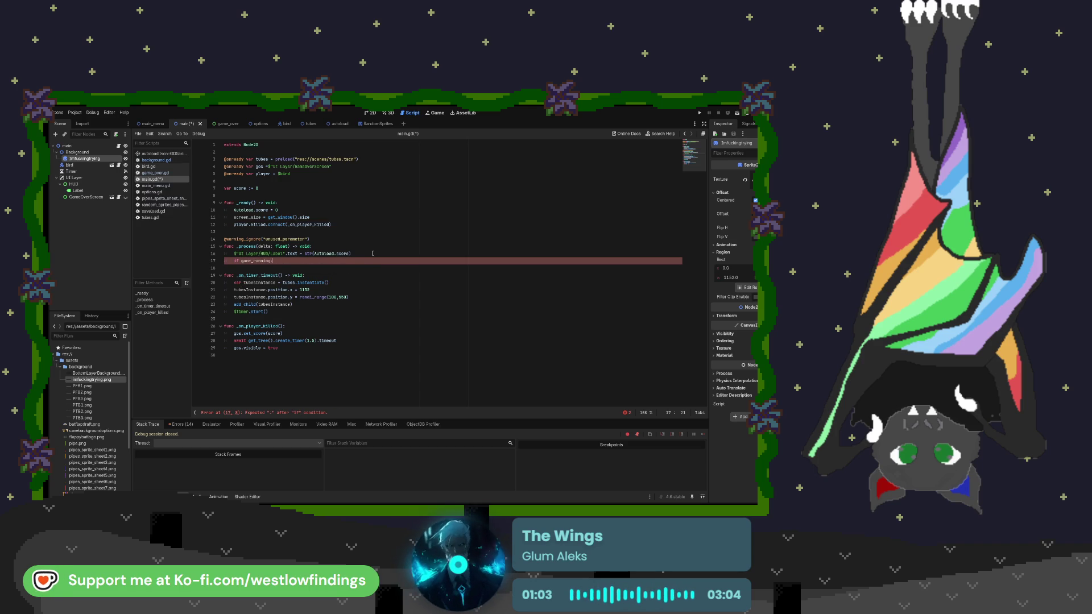
pyautogui.write(':')
pyautogui.press('Return')
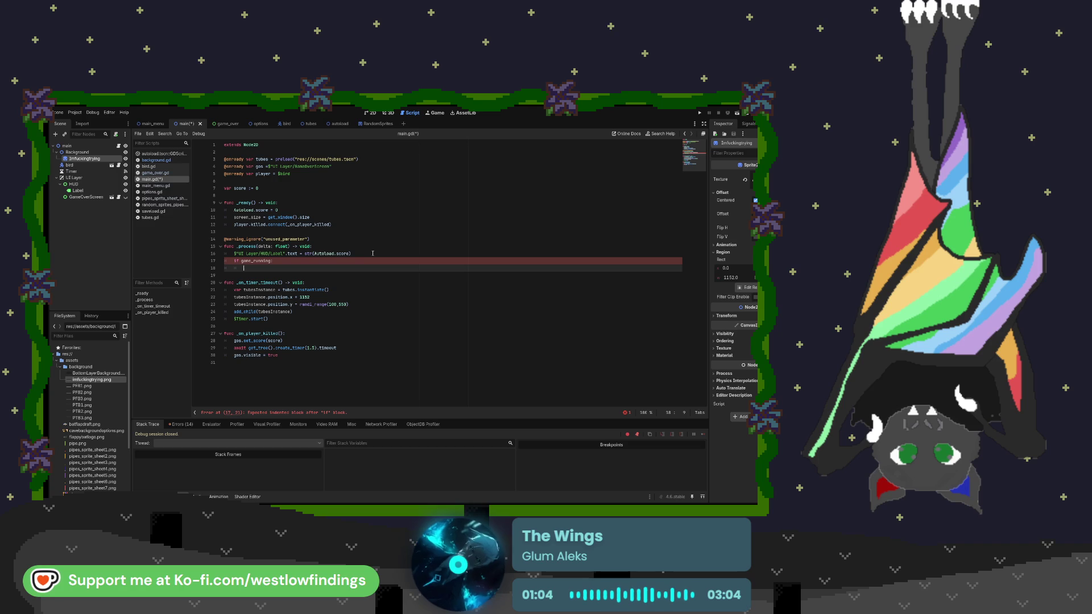
pyautogui.write('scoroll')
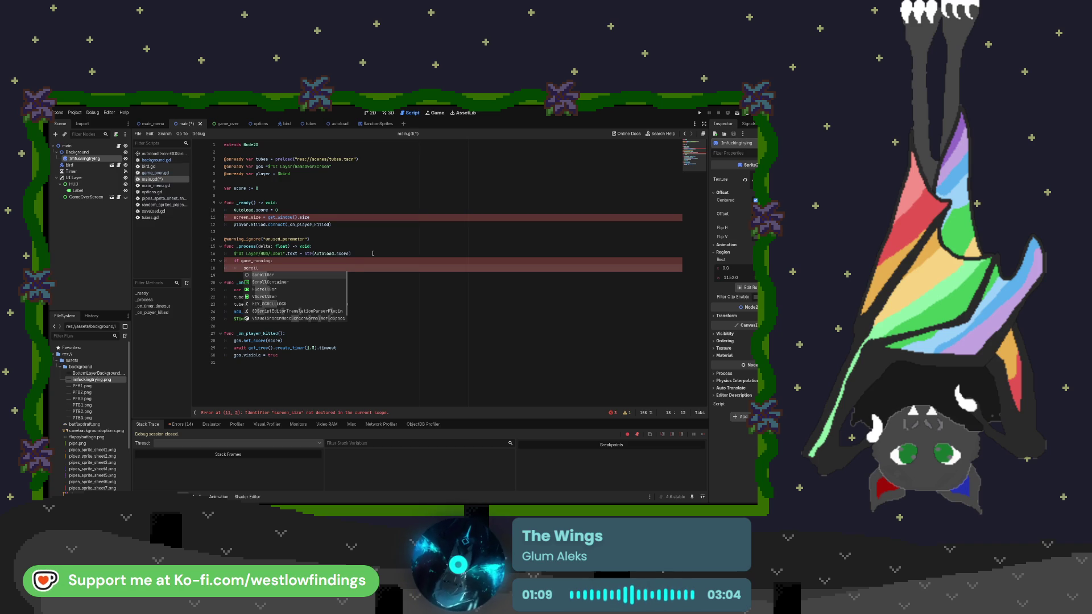
pyautogui.write(' +=')
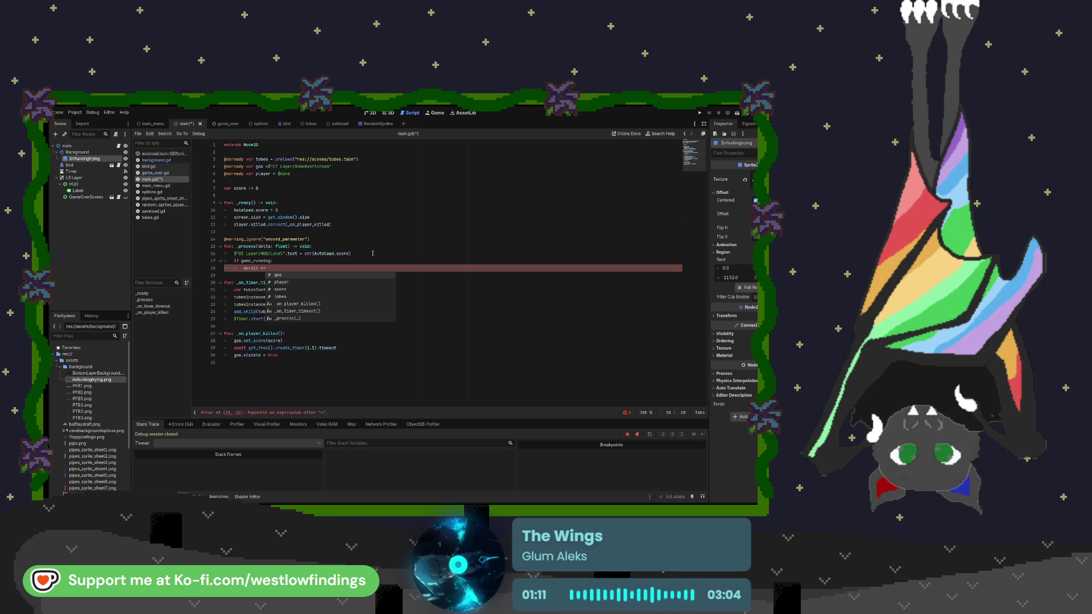
pyautogui.write(' SCRO')
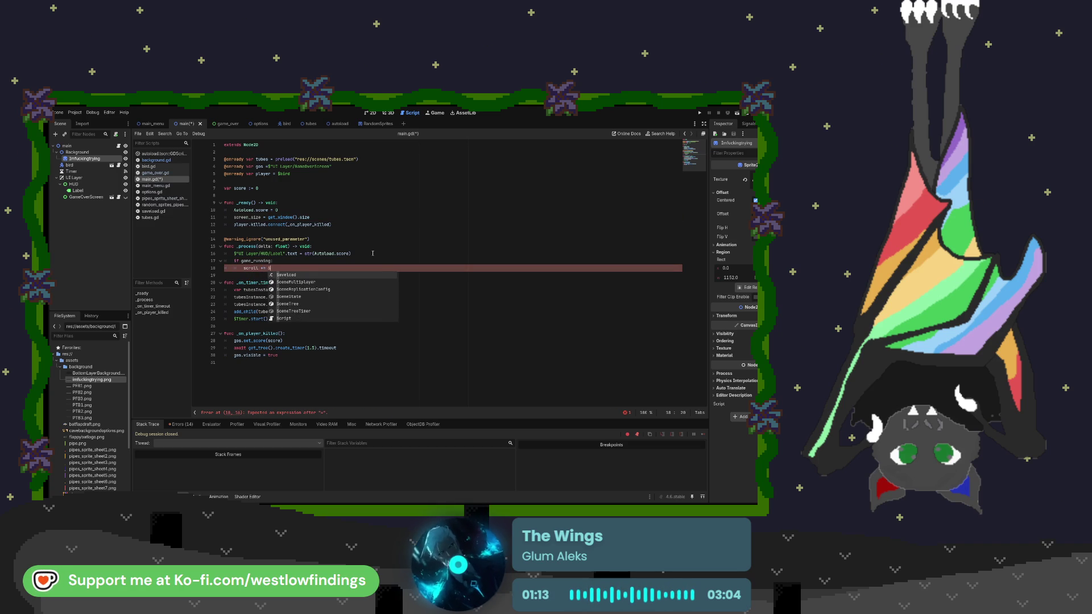
pyautogui.write('LLSPEED')
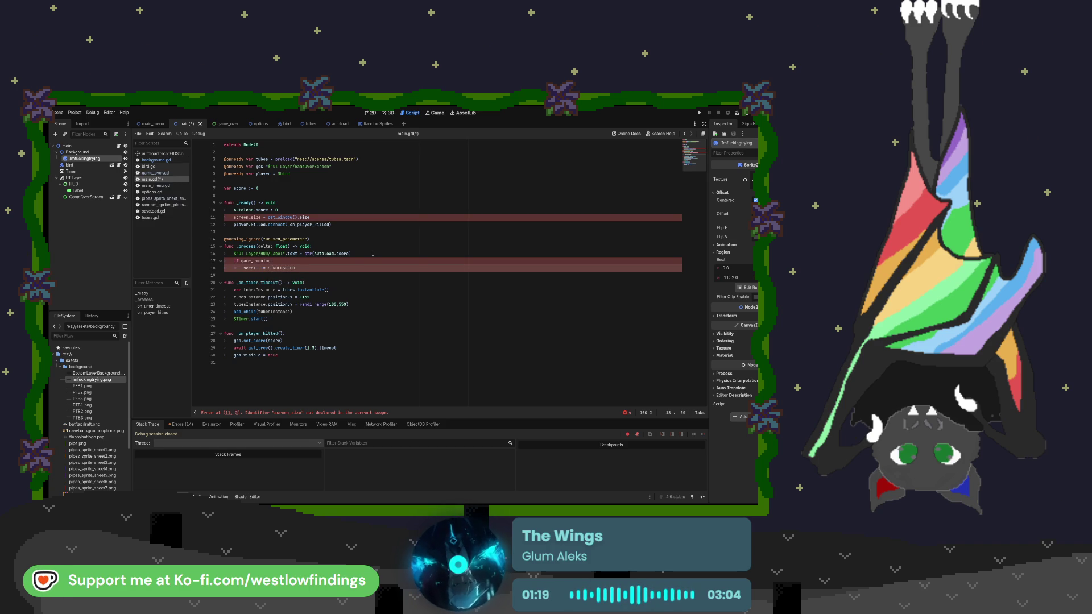
pyautogui.press('Return')
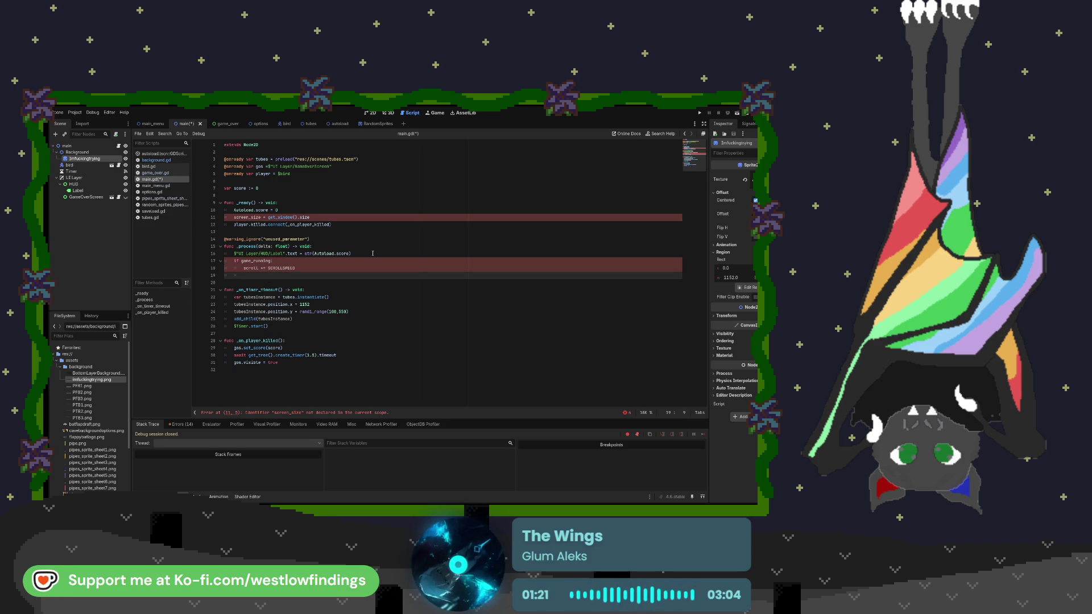
pyautogui.press('Up')
pyautogui.press('Up')
pyautogui.press('Down')
pyautogui.hotkey('shift', 'Down')
pyautogui.press('Tab')
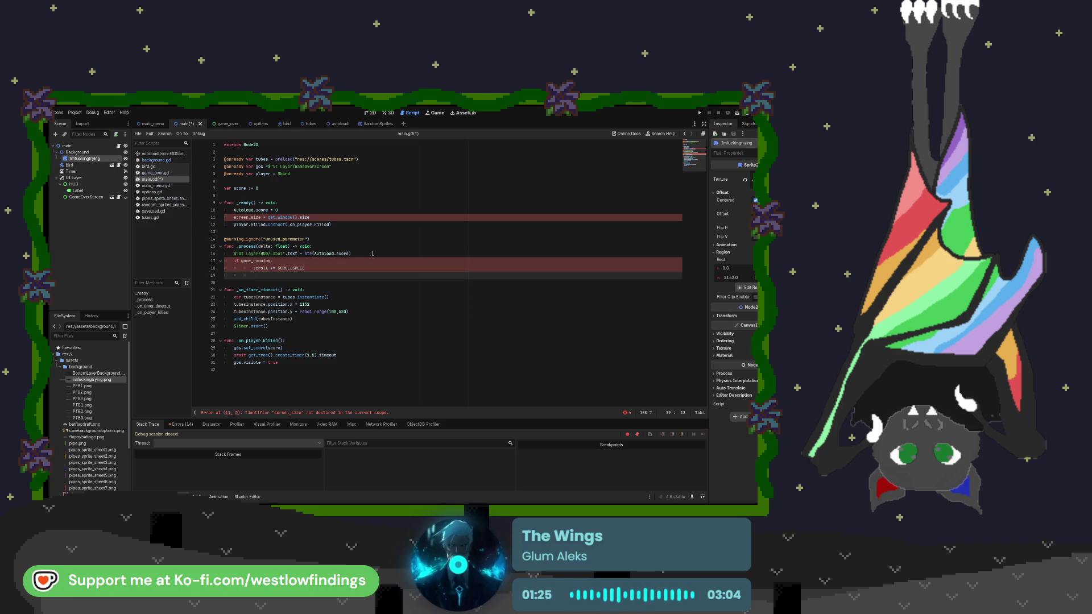
# Step: Add a '#reset scroll' comment followed by 'if scroll >= screen_size.x:'
pyautogui.write('i')
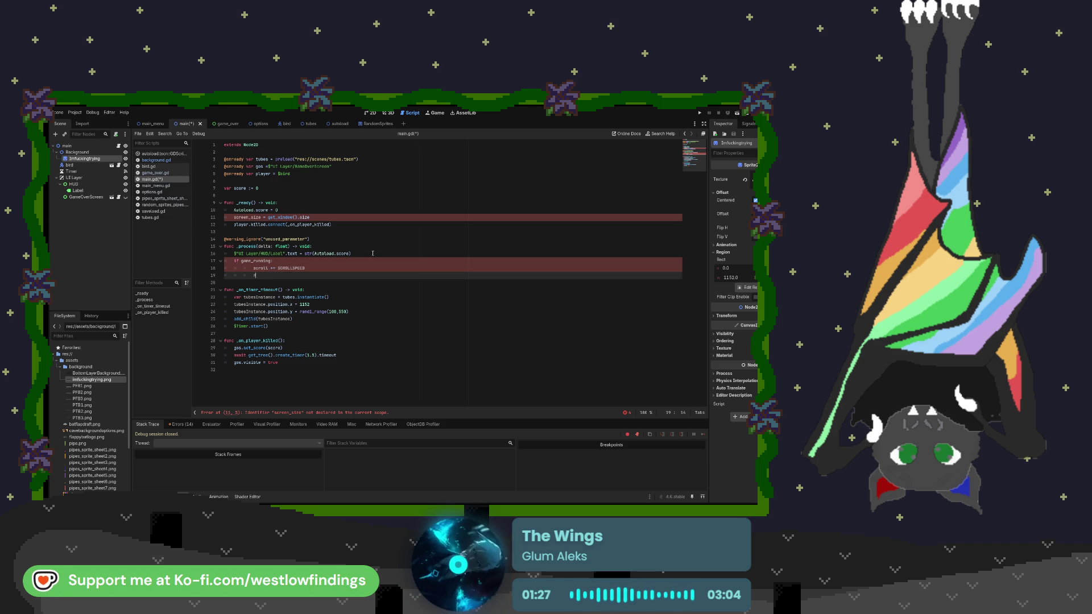
pyautogui.write('scroll')
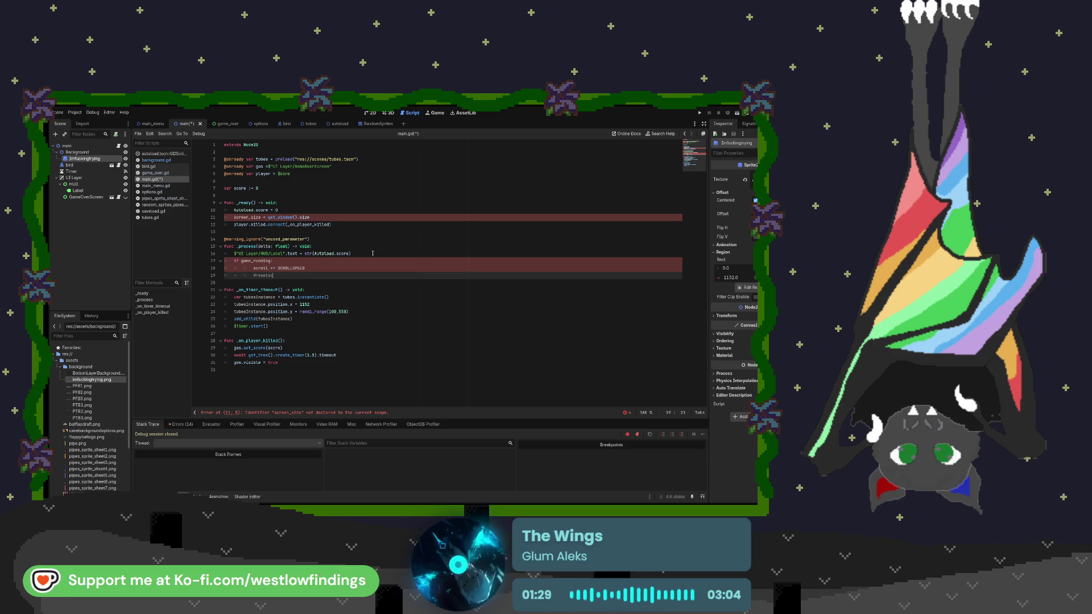
pyautogui.press('BackSpace')
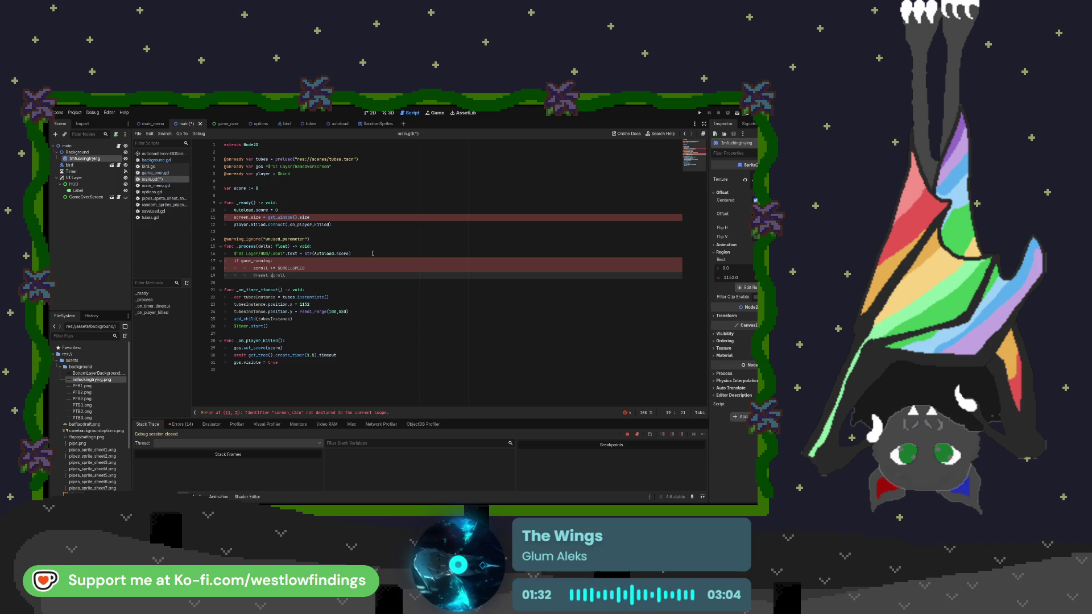
pyautogui.press('End')
pyautogui.press('Return')
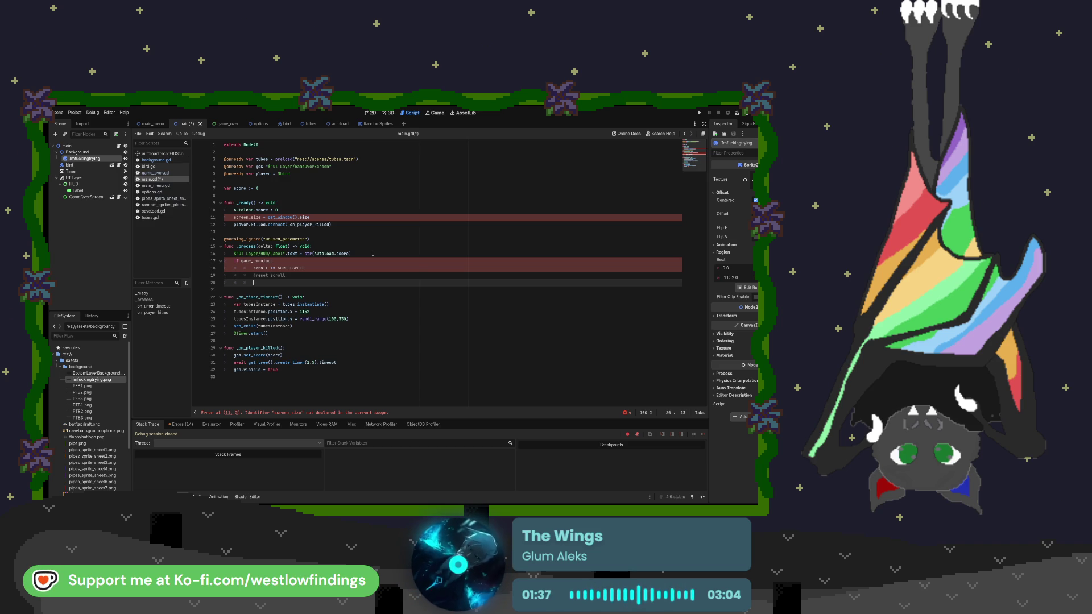
pyautogui.write('if')
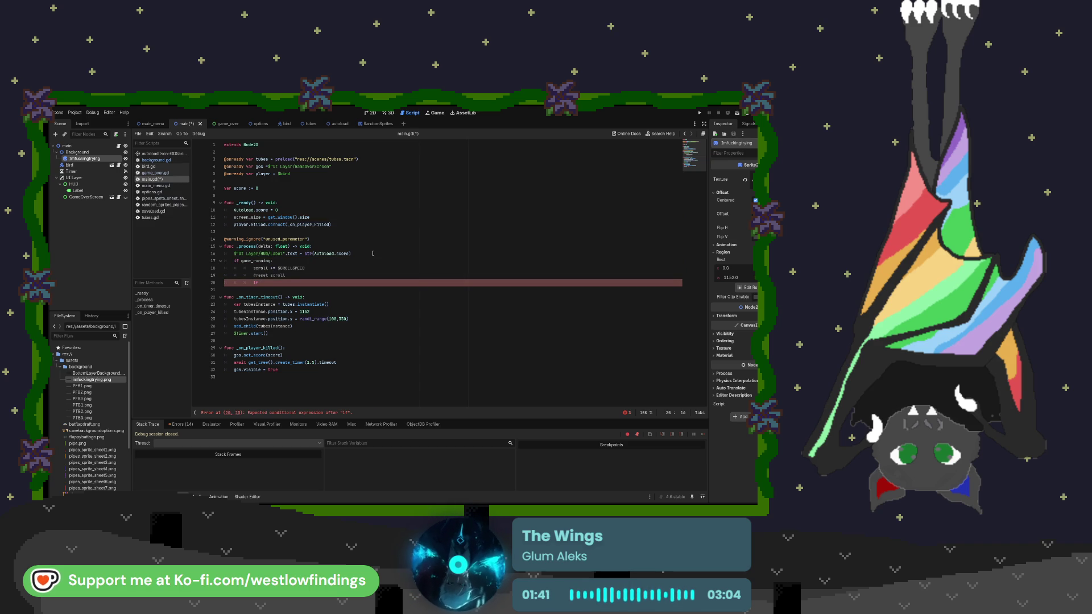
pyautogui.write(' scroll -=')
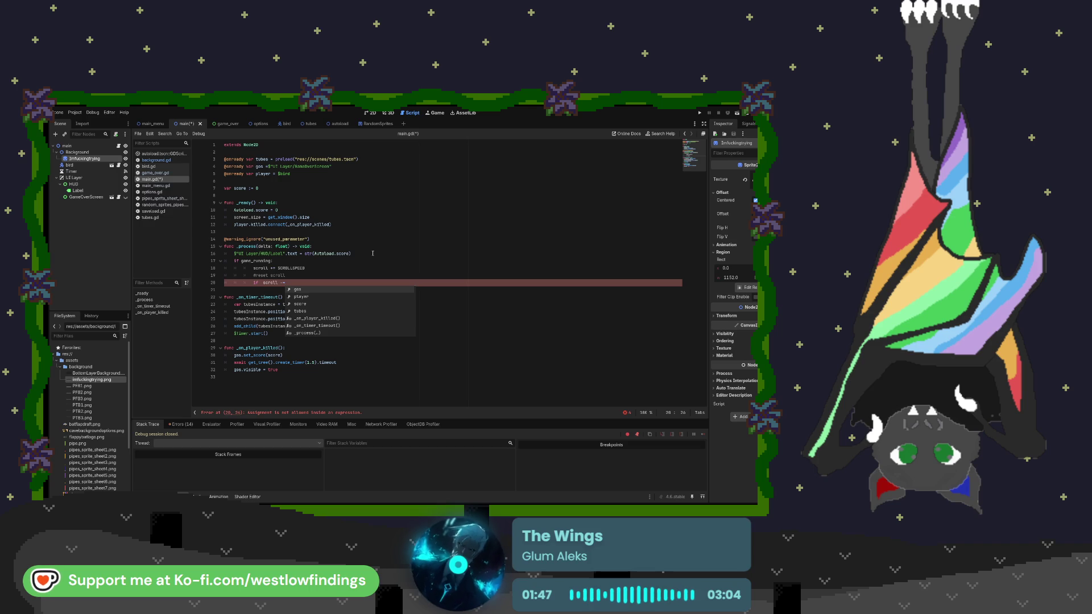
pyautogui.press('BackSpace')
pyautogui.press('BackSpace')
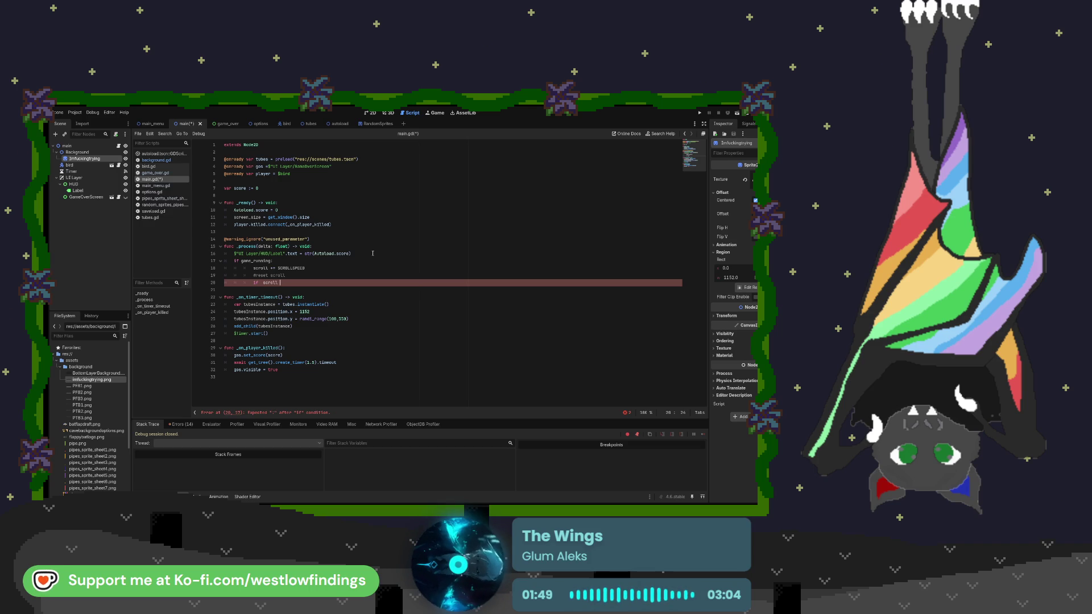
pyautogui.write('>= ')
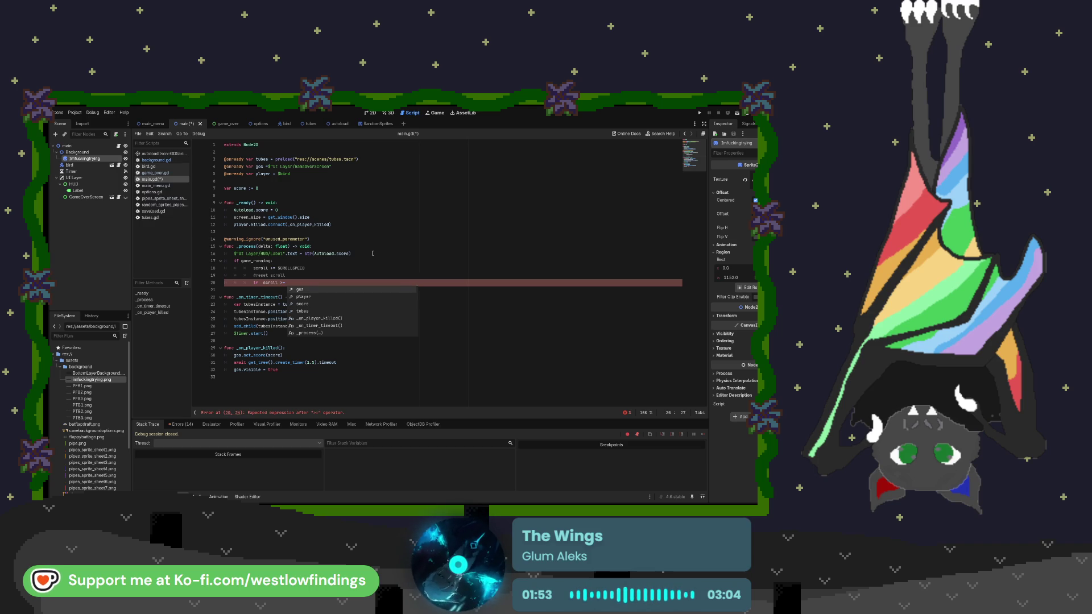
pyautogui.write('screen')
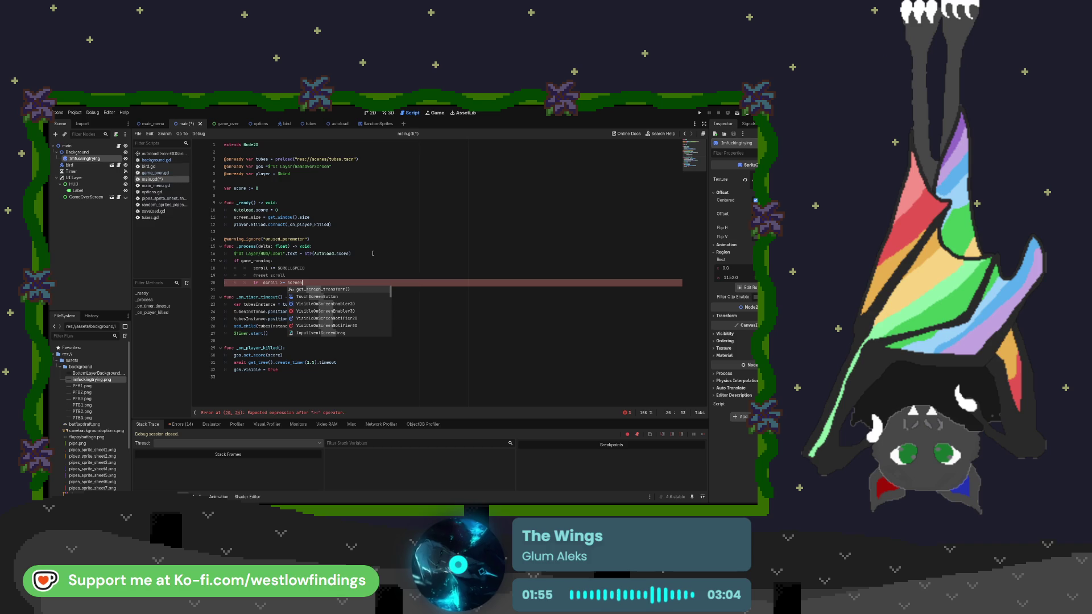
pyautogui.write('_size')
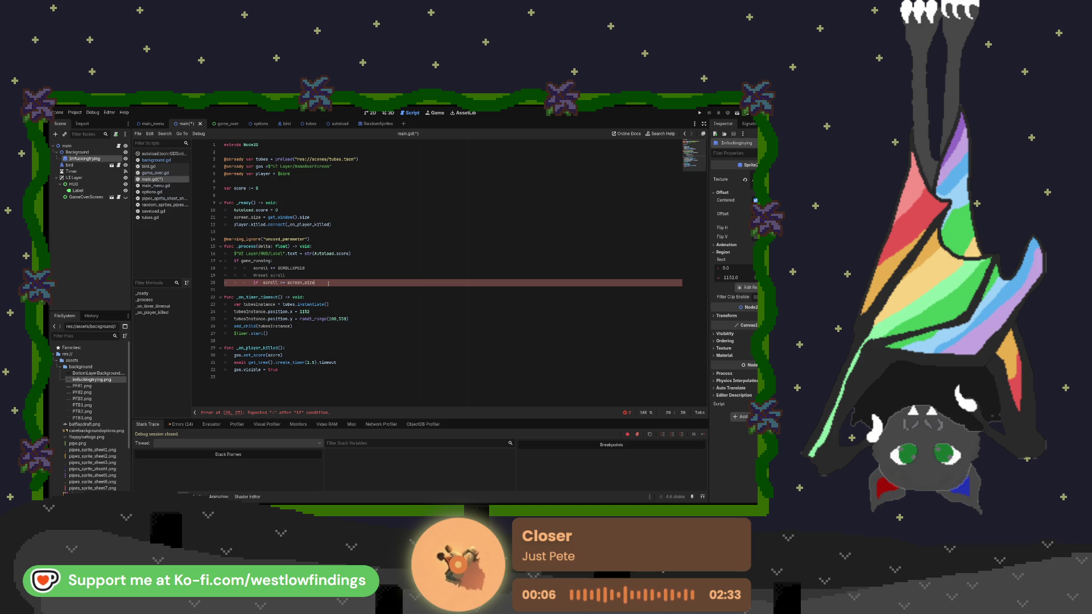
pyautogui.write('.x')
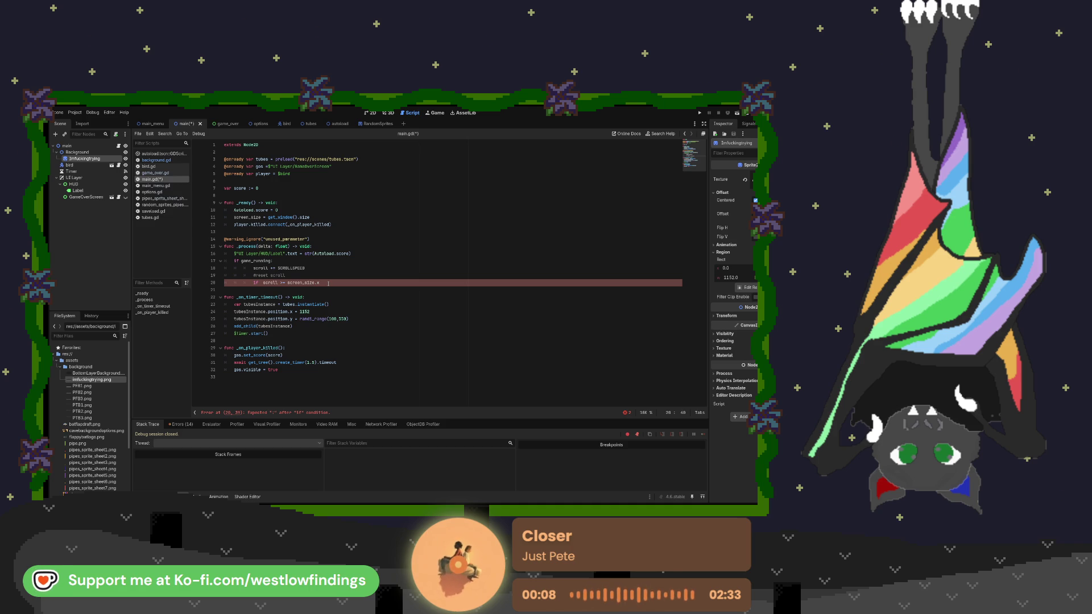
pyautogui.write(':')
# Step: Add 'scroll = 0' under the check, a '#move ground node' comment, and begin a '$' node reference
pyautogui.press('Return')
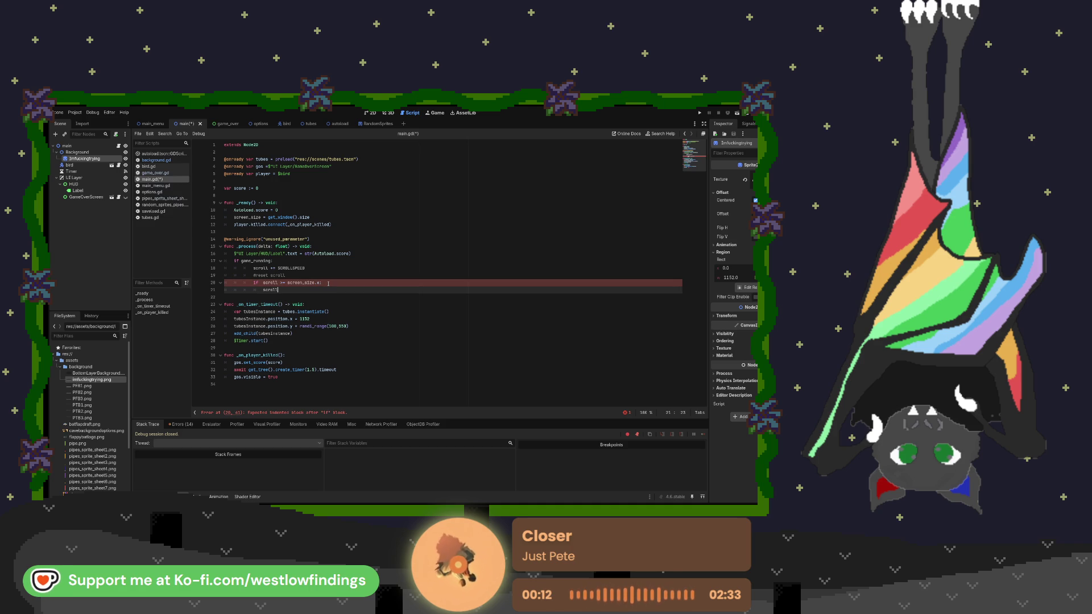
pyautogui.write('scroll = 0')
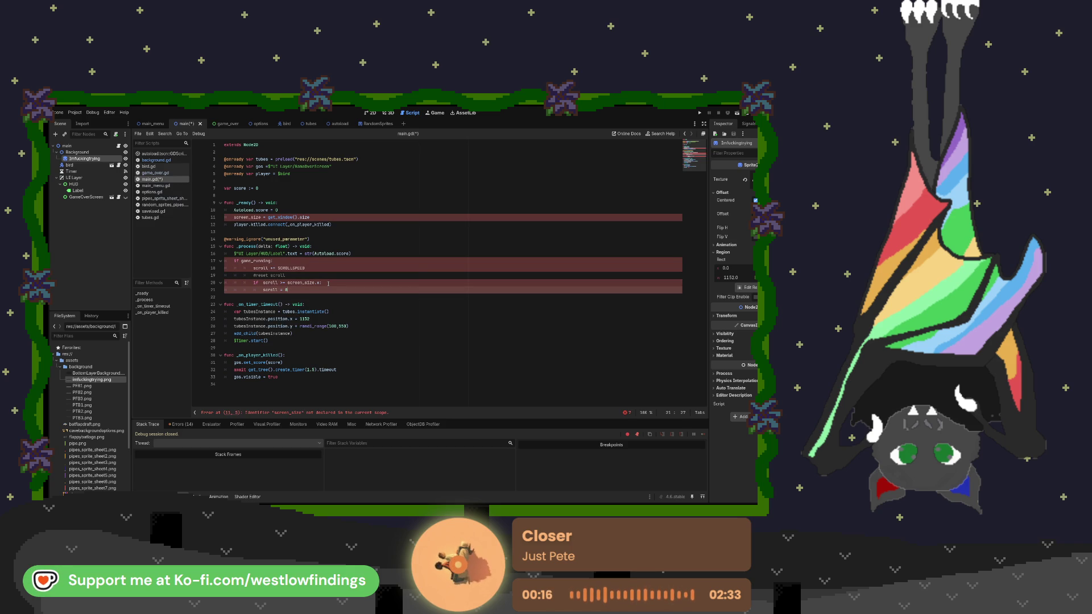
pyautogui.press('Return')
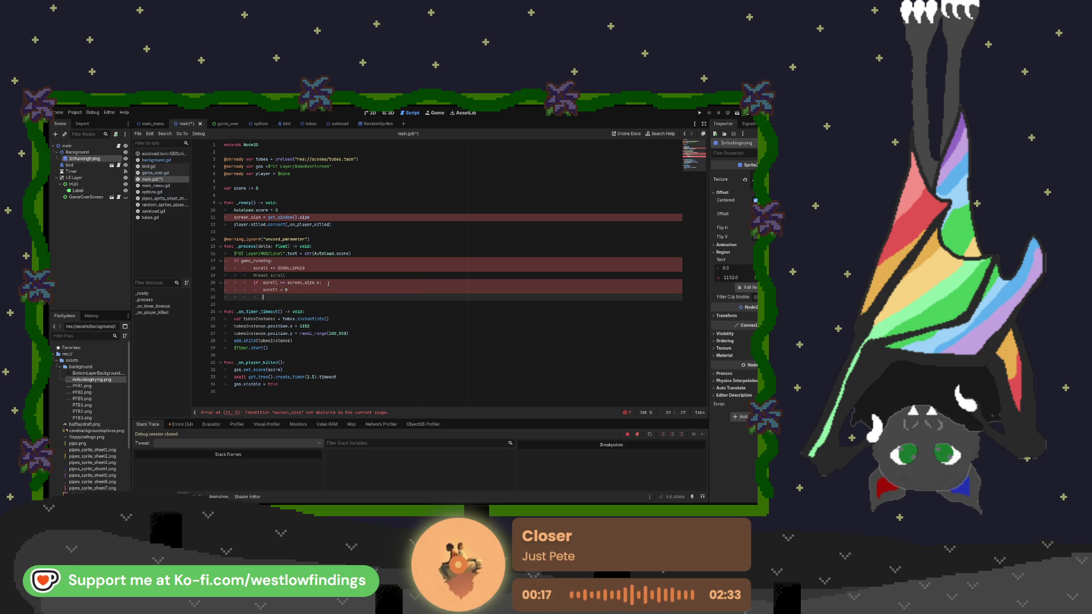
pyautogui.write('e')
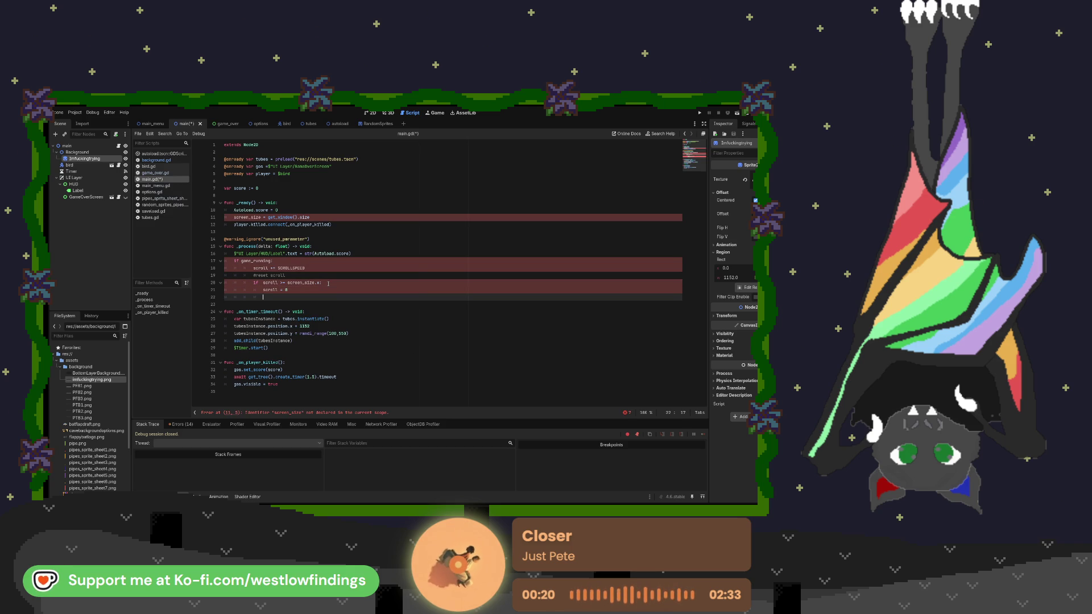
pyautogui.write('move')
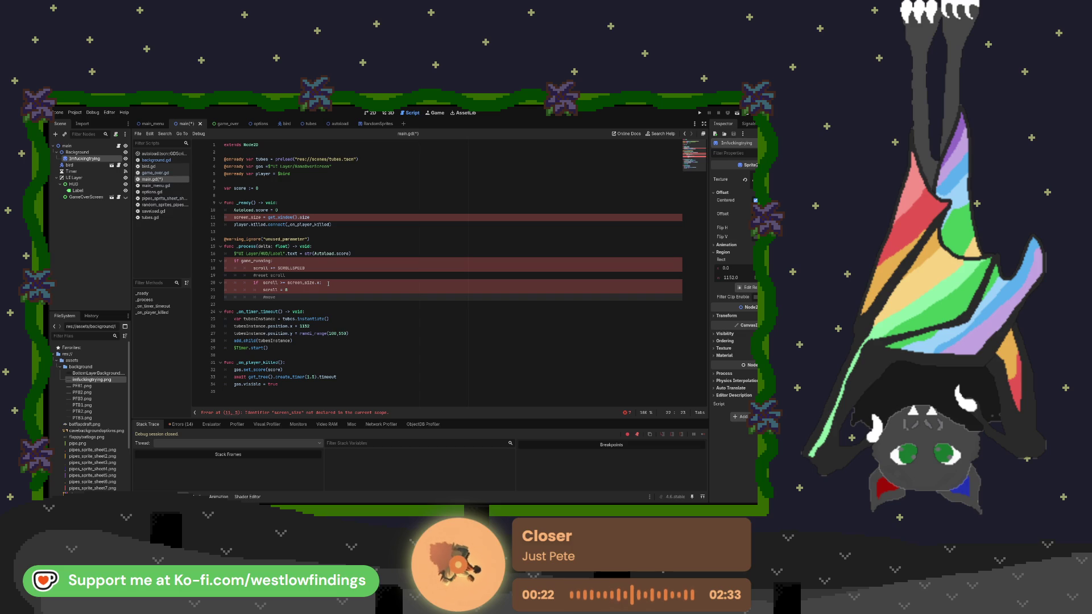
pyautogui.write('izer')
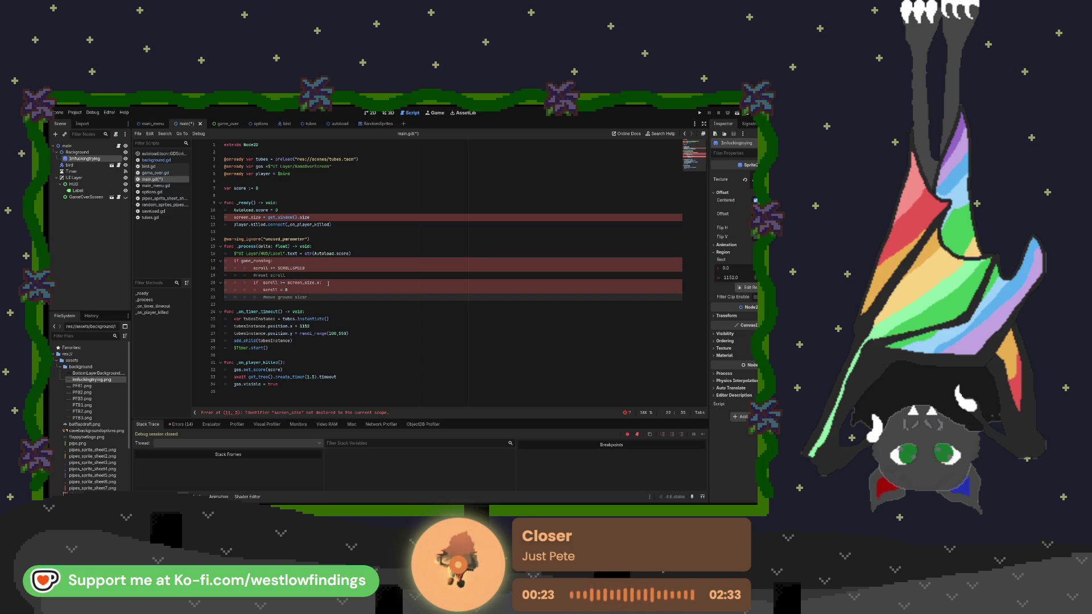
pyautogui.press('BackSpace')
pyautogui.press('BackSpace')
pyautogui.press('BackSpace')
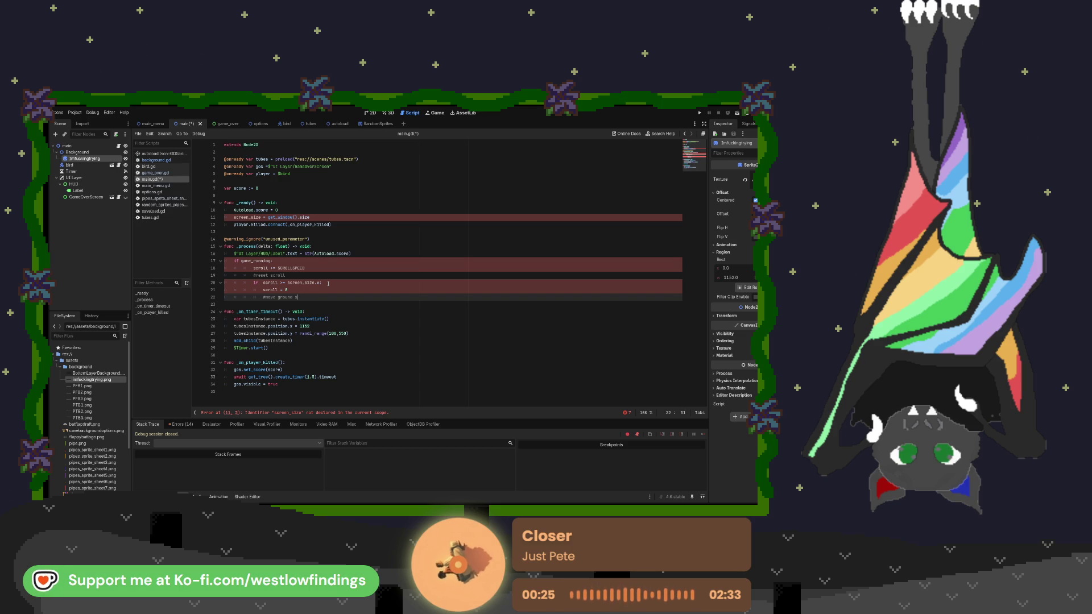
pyautogui.write('righ')
pyautogui.write('side')
pyautogui.press('Return')
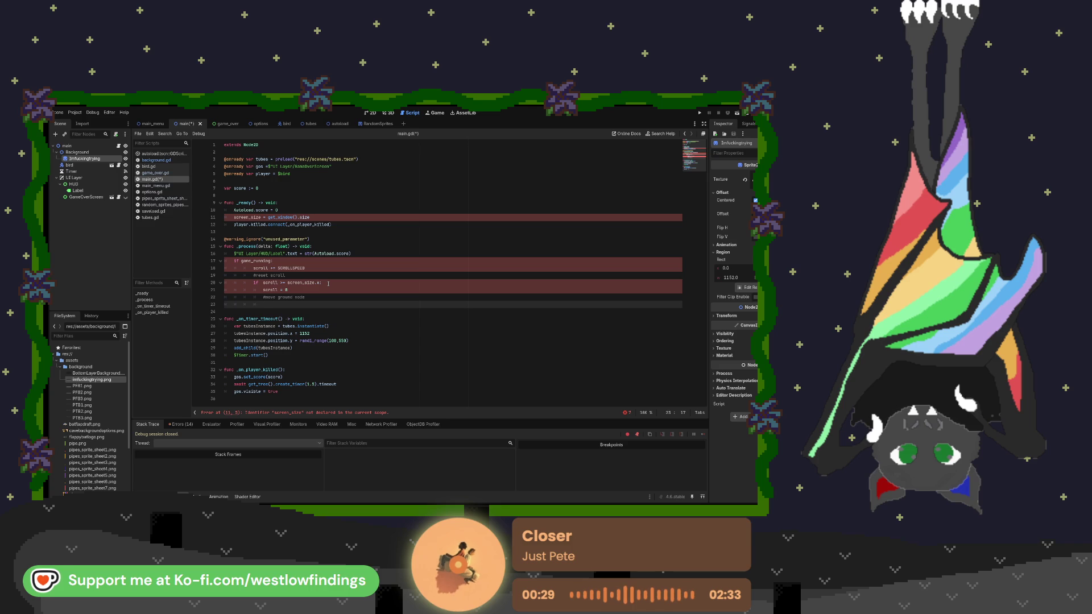
pyautogui.write('$')
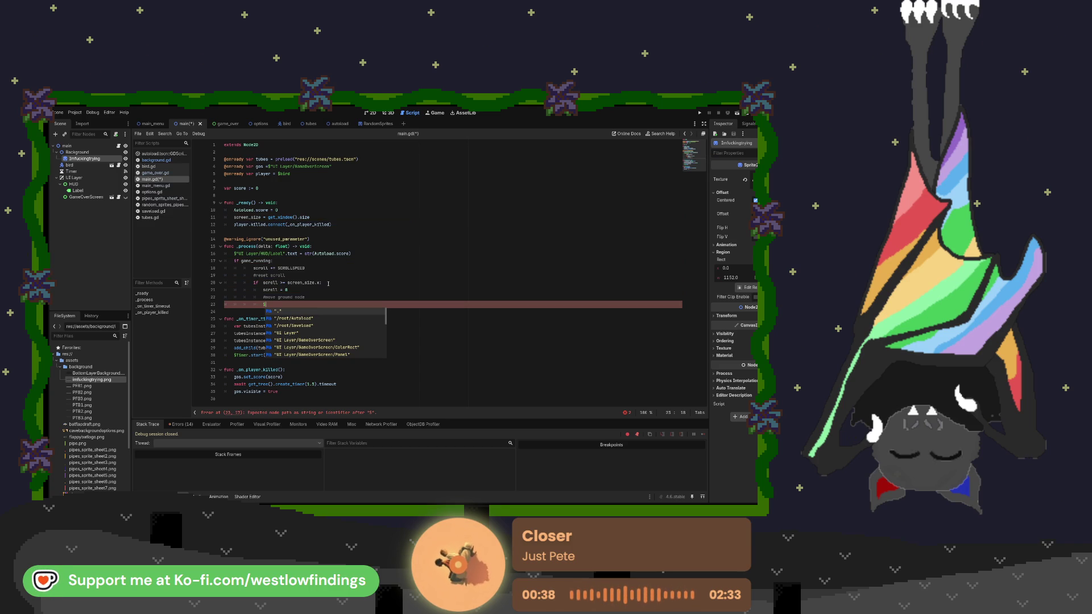
pyautogui.write('U')
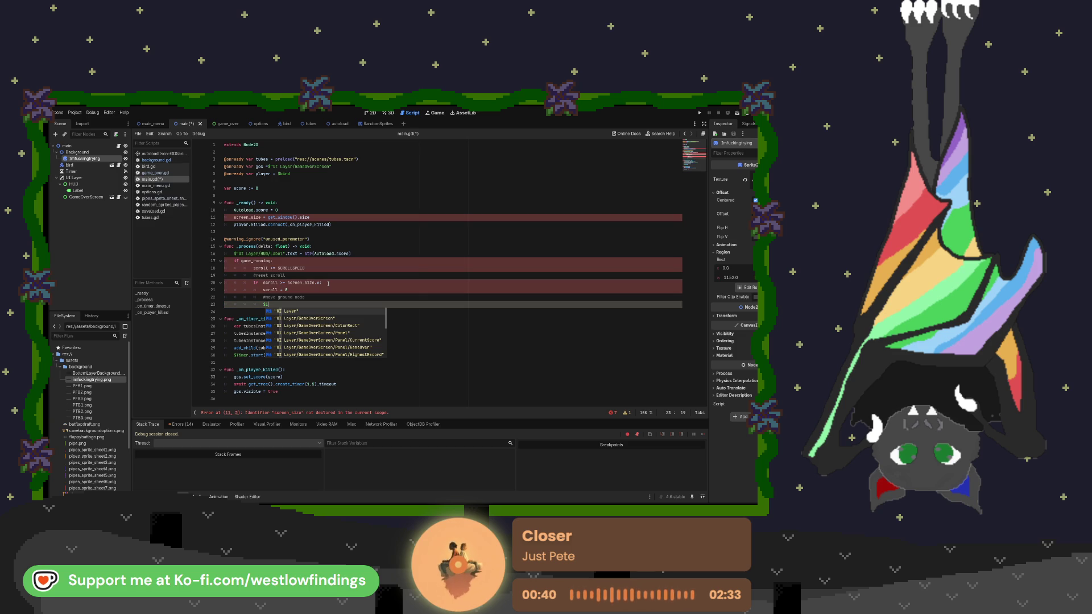
pyautogui.write('mfuck')
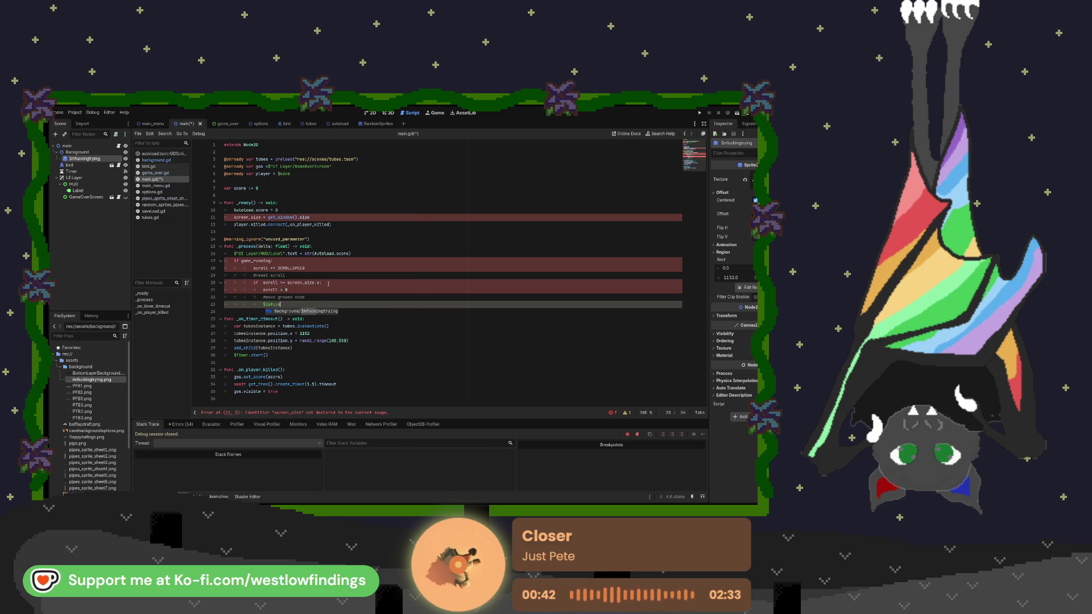
# Step: Complete the line setting the Background/Imfuckingtrying sprite's position.x to -scroll
pyautogui.press('Return')
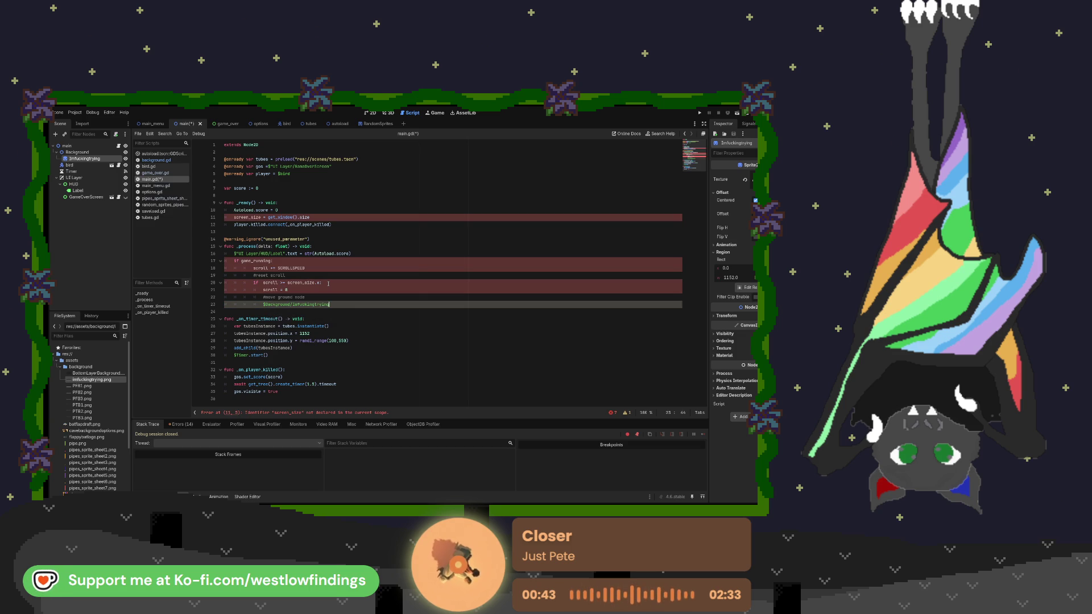
pyautogui.write('.posi')
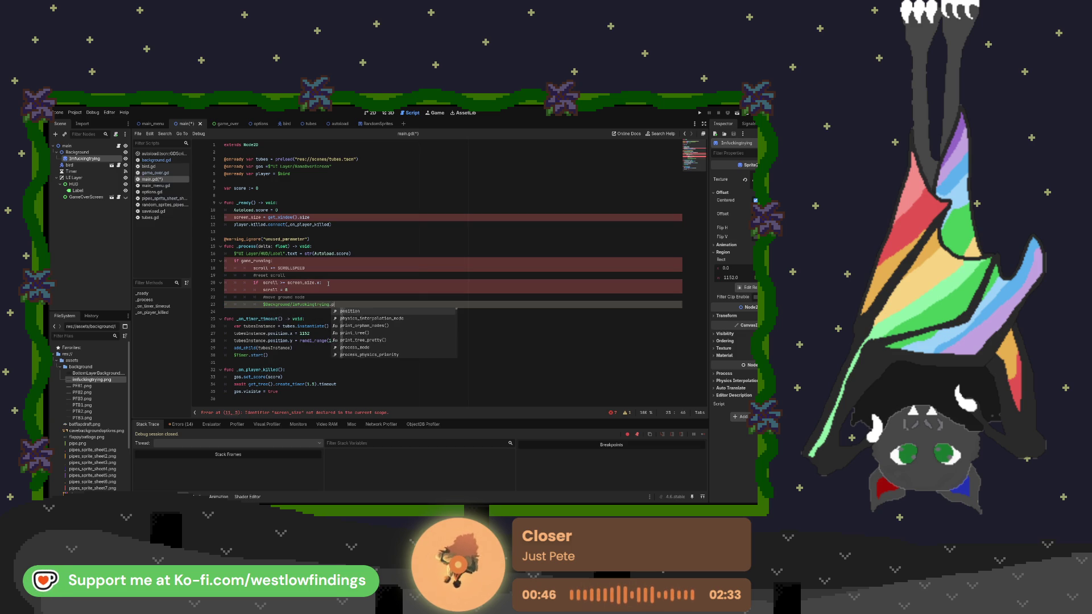
pyautogui.press('Return')
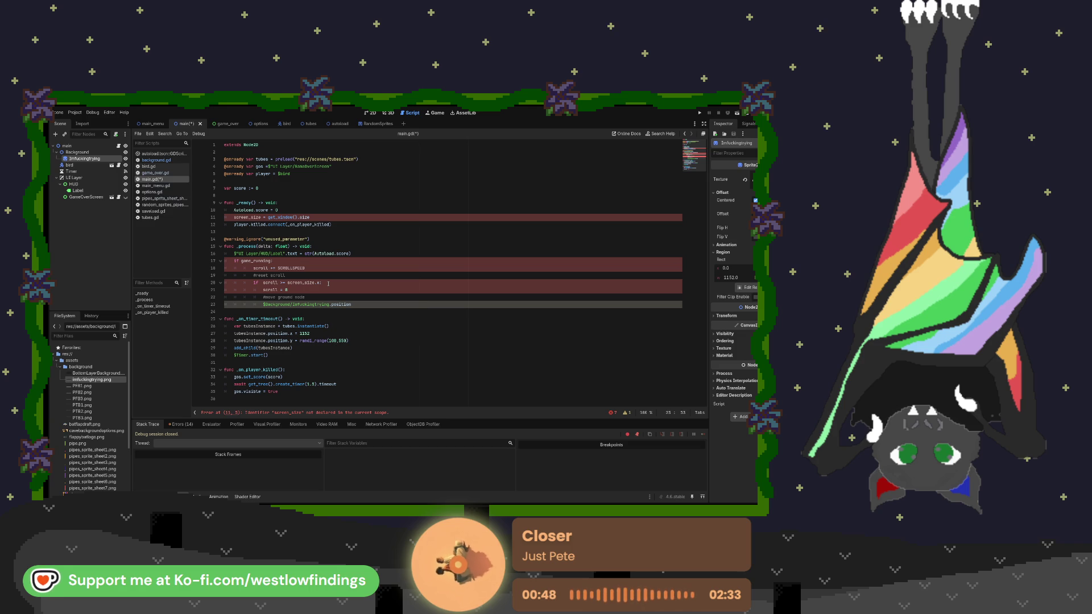
pyautogui.write('.')
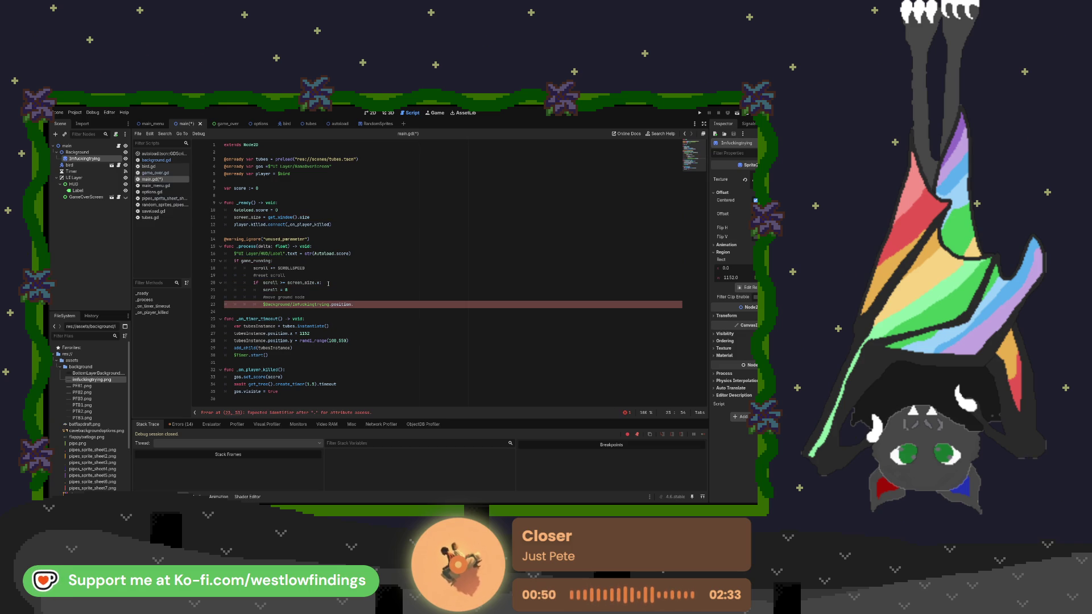
pyautogui.write('x = -')
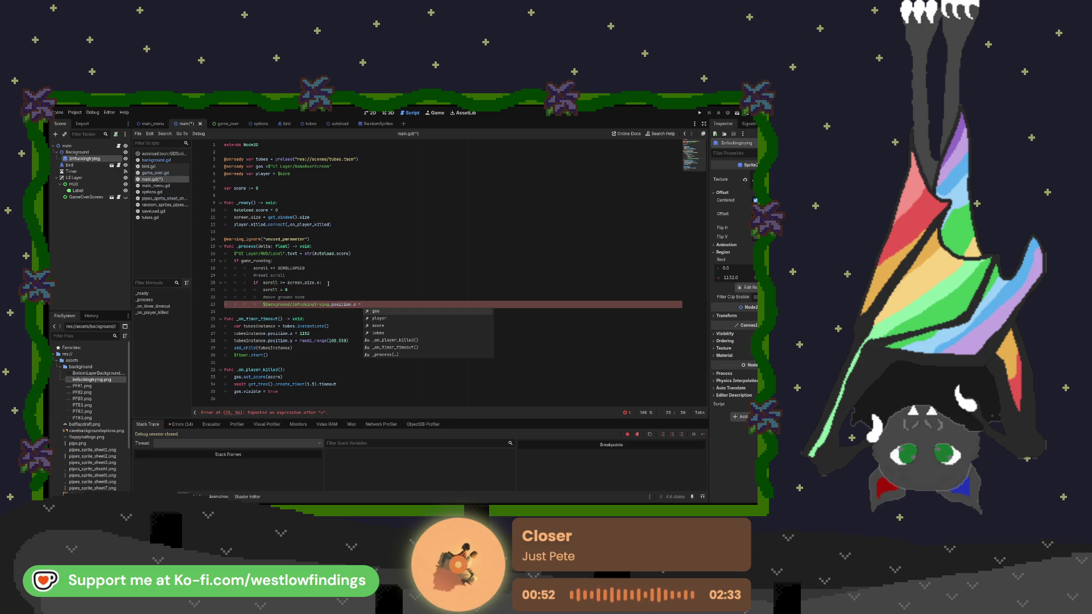
pyautogui.press('Escape')
pyautogui.write('sc')
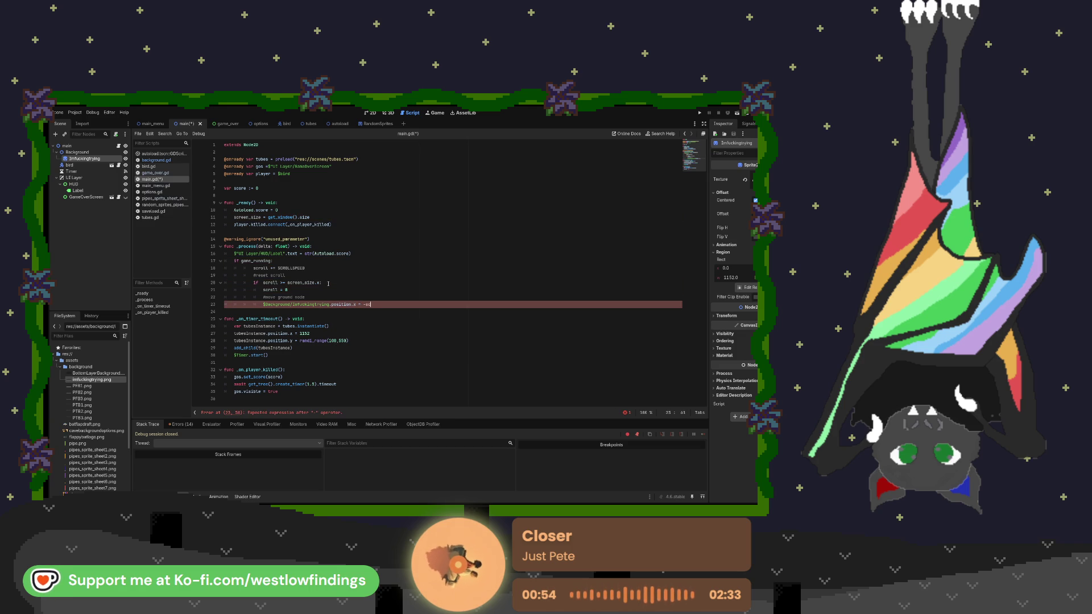
pyautogui.write('roll')
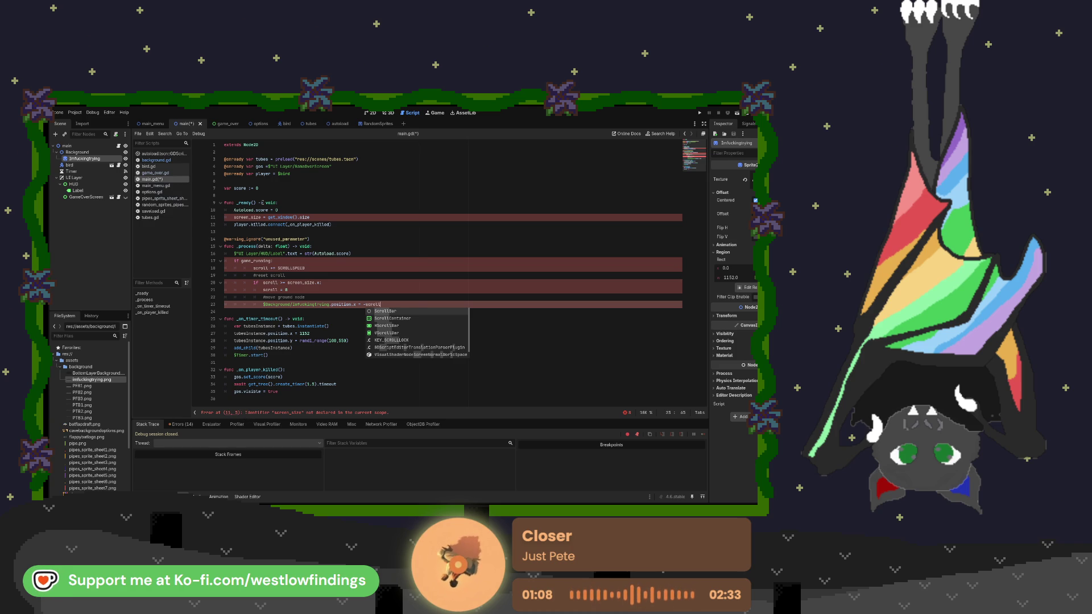
pyautogui.click(257, 180)
pyautogui.click(245, 193)
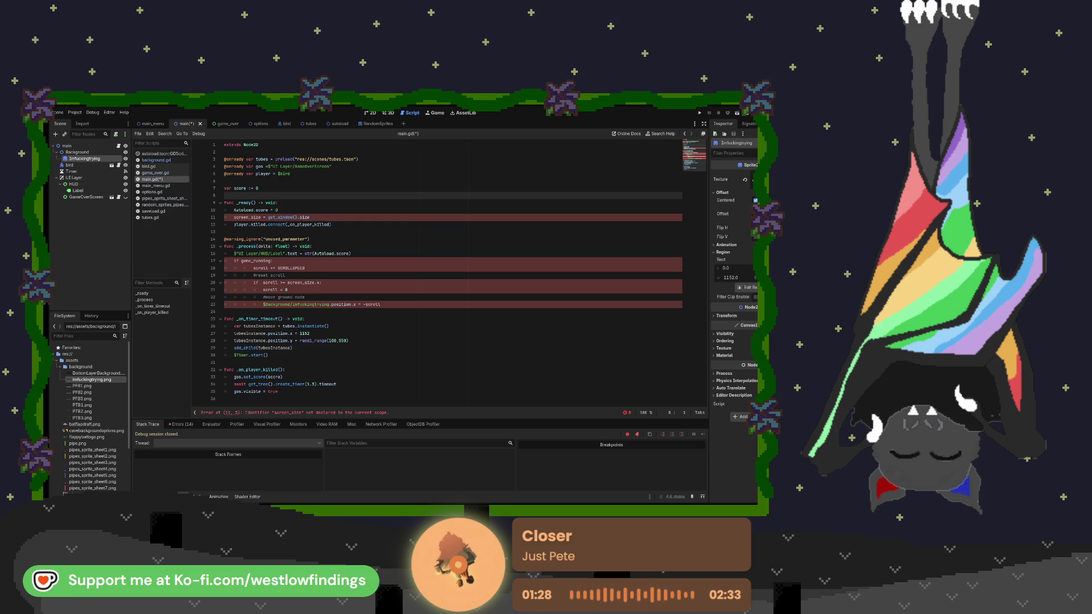
# Step: Declare 'var screen_size : Vector2i' on a new line below 'var score := 0'
pyautogui.click(249, 181)
pyautogui.click(249, 193)
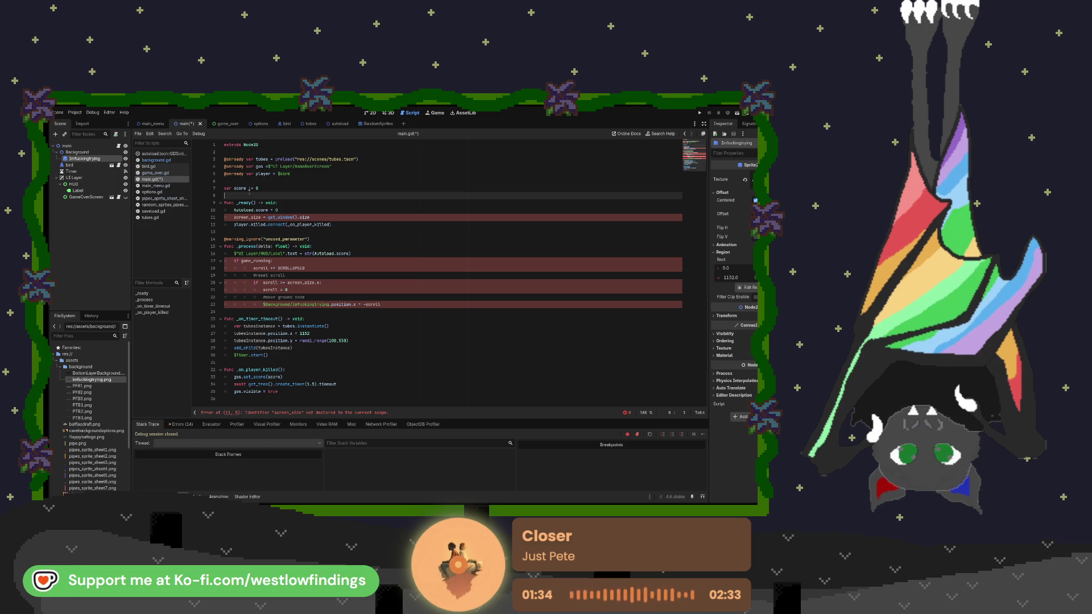
pyautogui.press('Return')
pyautogui.click(248, 193)
pyautogui.write('var ')
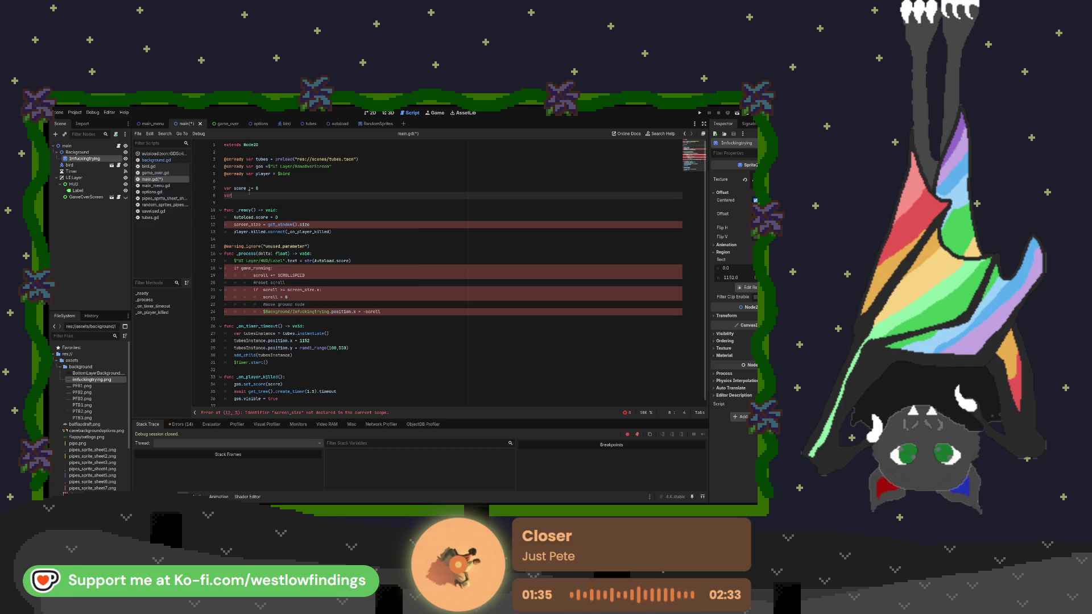
pyautogui.write('s')
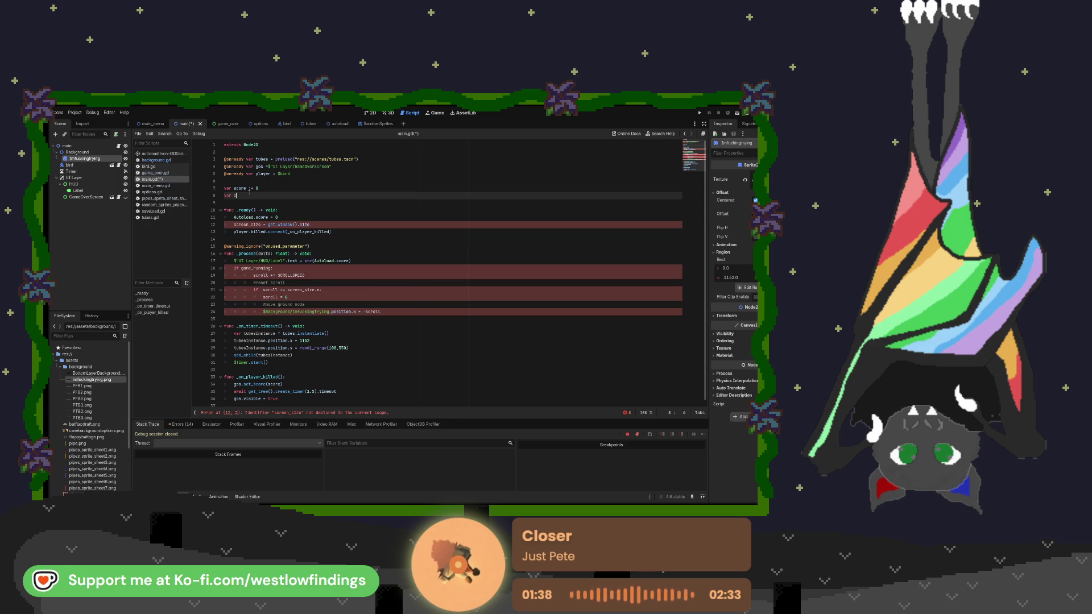
pyautogui.write('creen_size ')
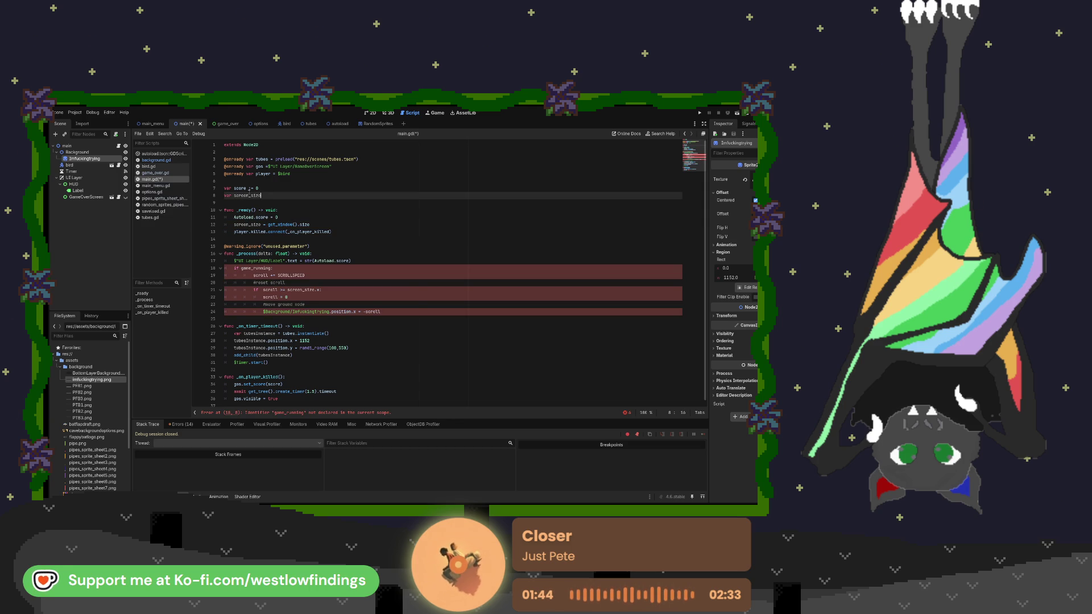
pyautogui.write(': Vector')
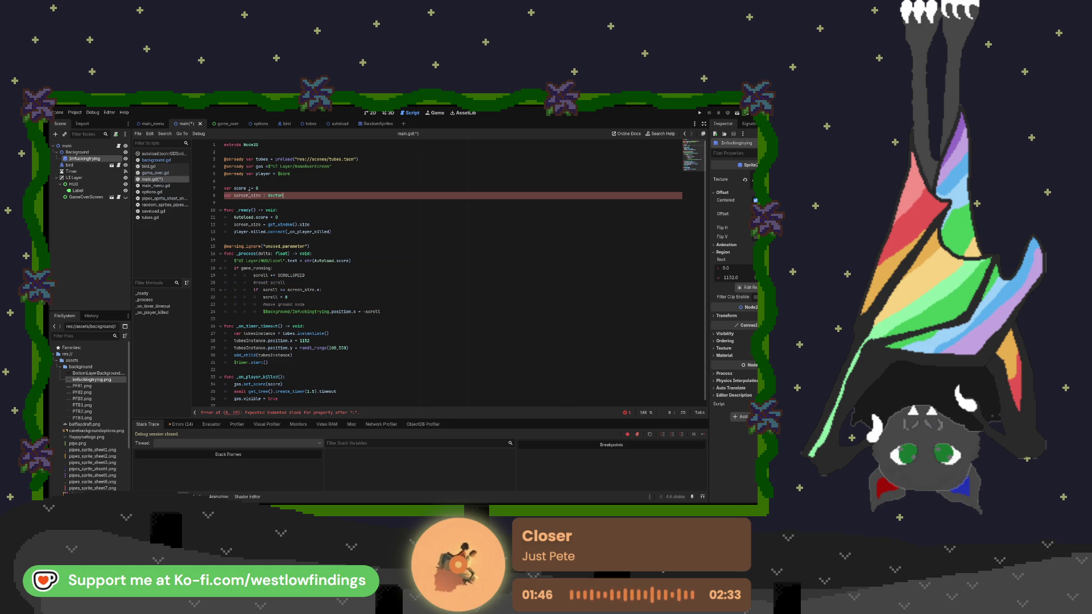
pyautogui.press('Down')
pyautogui.press('Return')
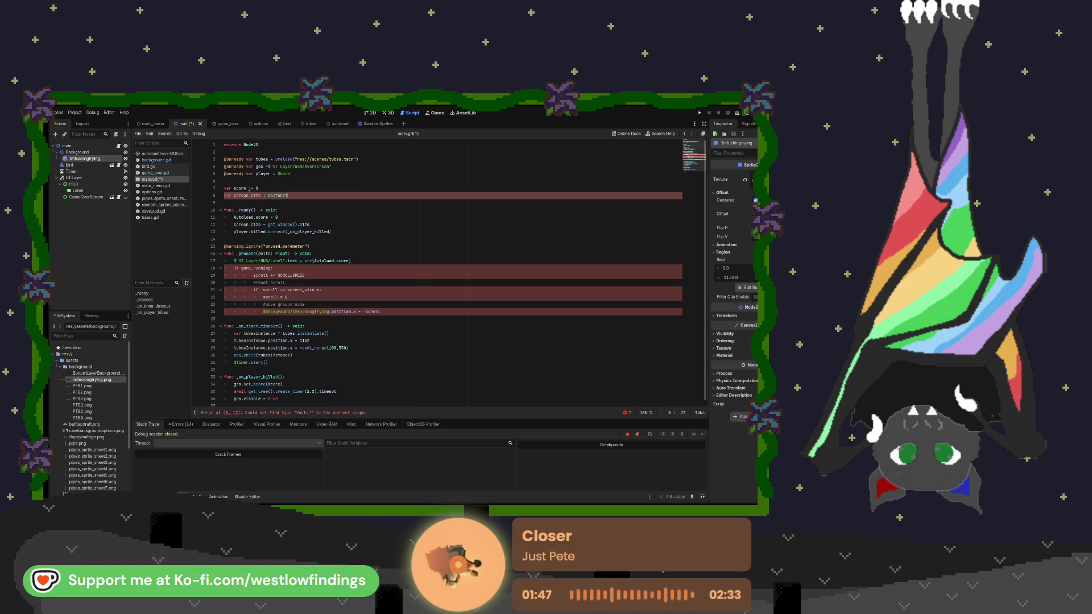
pyautogui.click(301, 265)
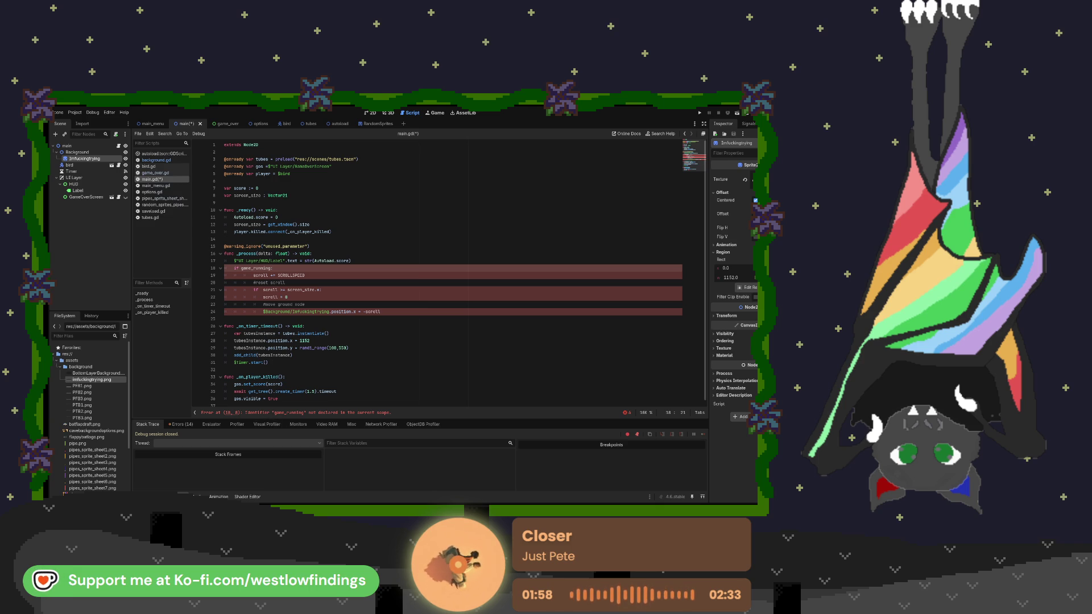
pyautogui.click(271, 268)
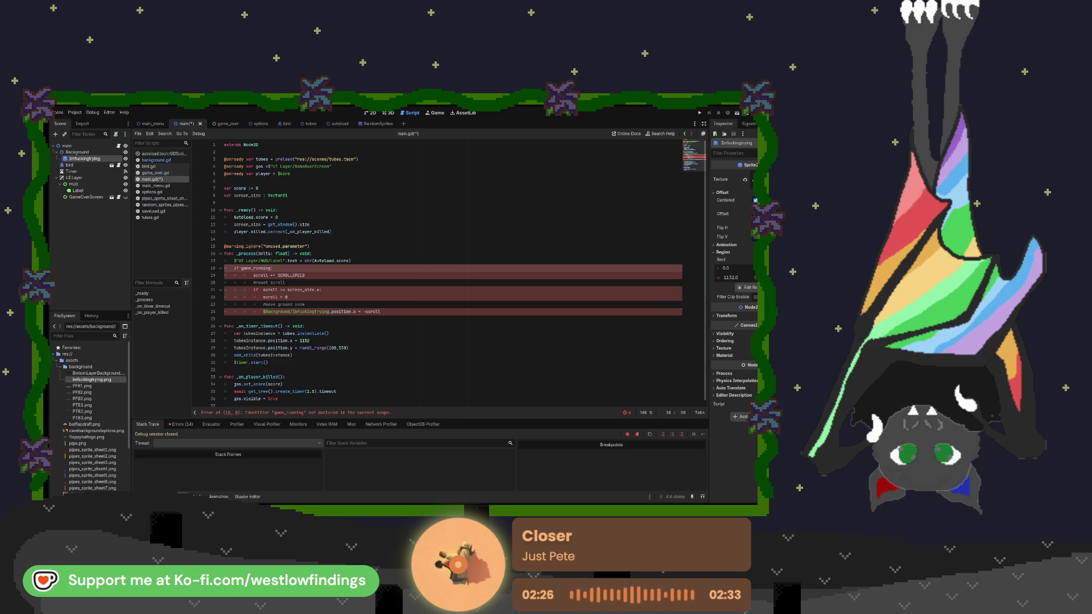
# Step: Declare 'var game_running : bool' on a new line above the score variable
pyautogui.click(267, 190)
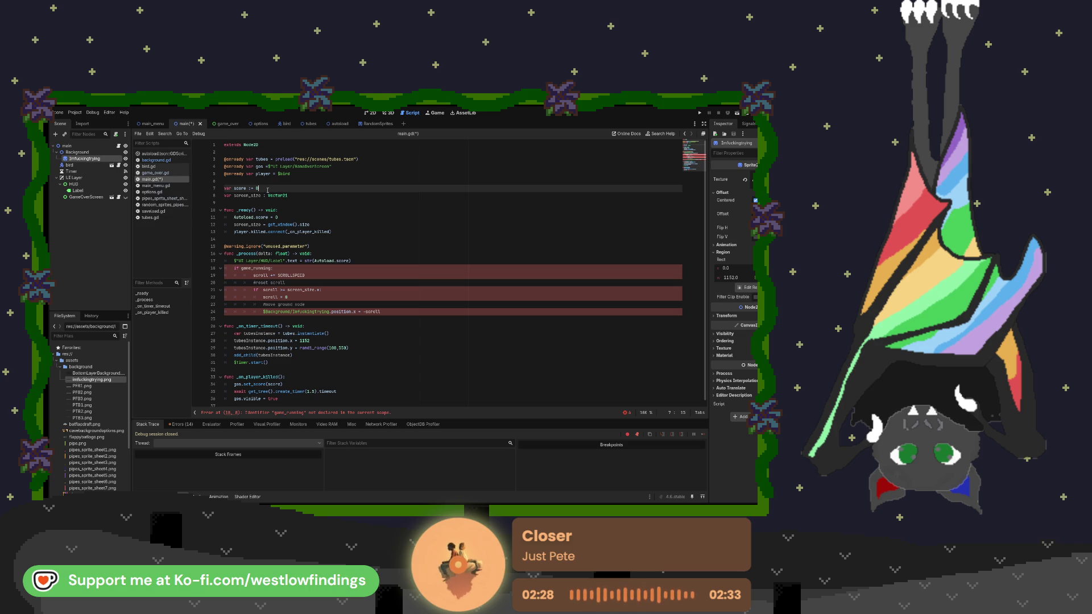
pyautogui.press('Home')
pyautogui.press('Return')
pyautogui.press('Up')
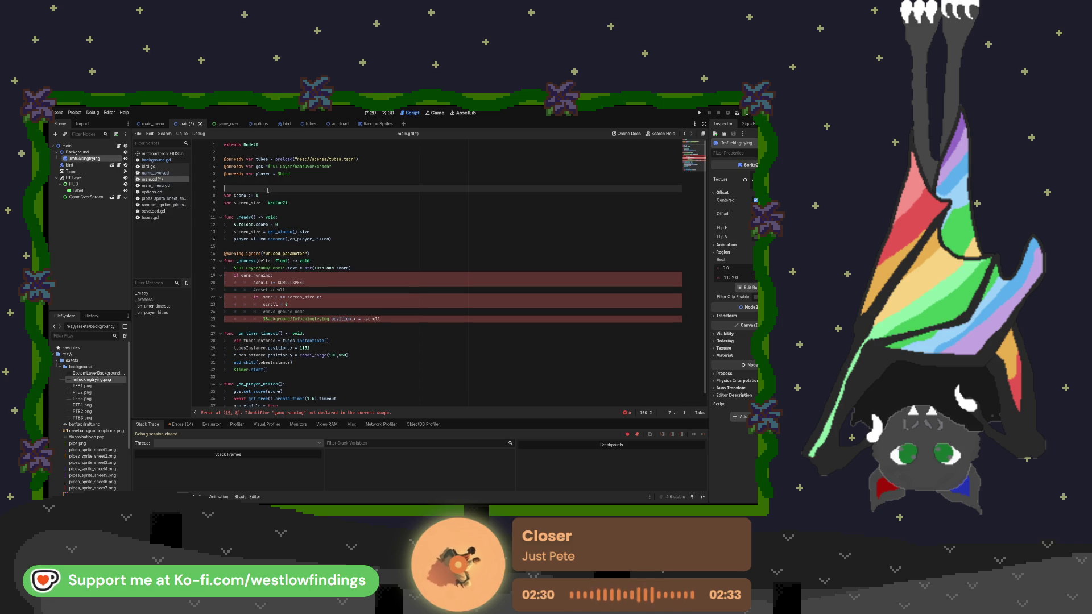
pyautogui.write('var game')
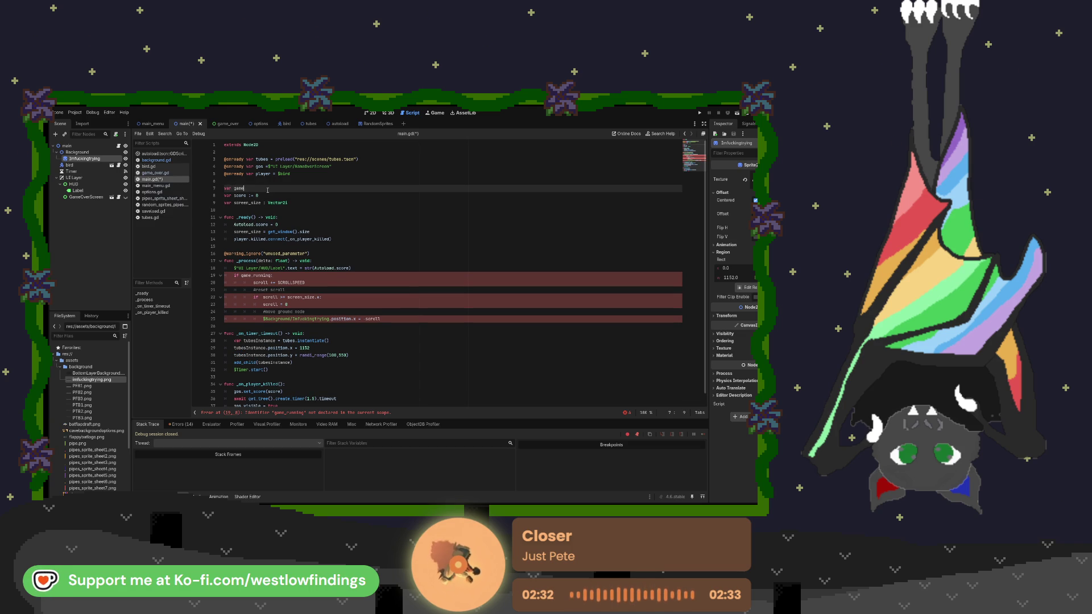
pyautogui.write('_running =')
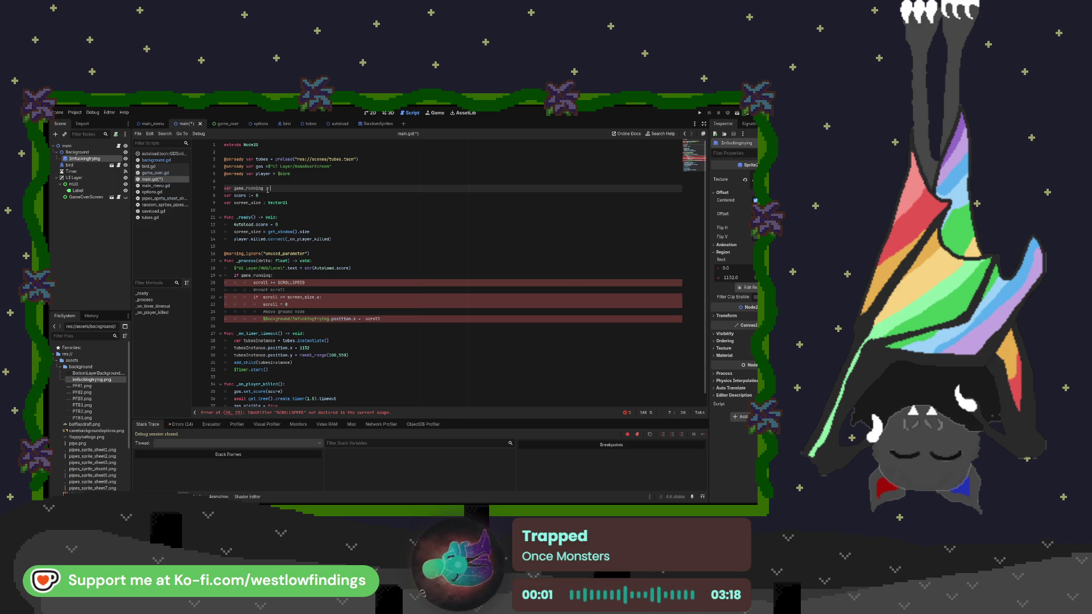
pyautogui.write(' : bool')
pyautogui.press('Return')
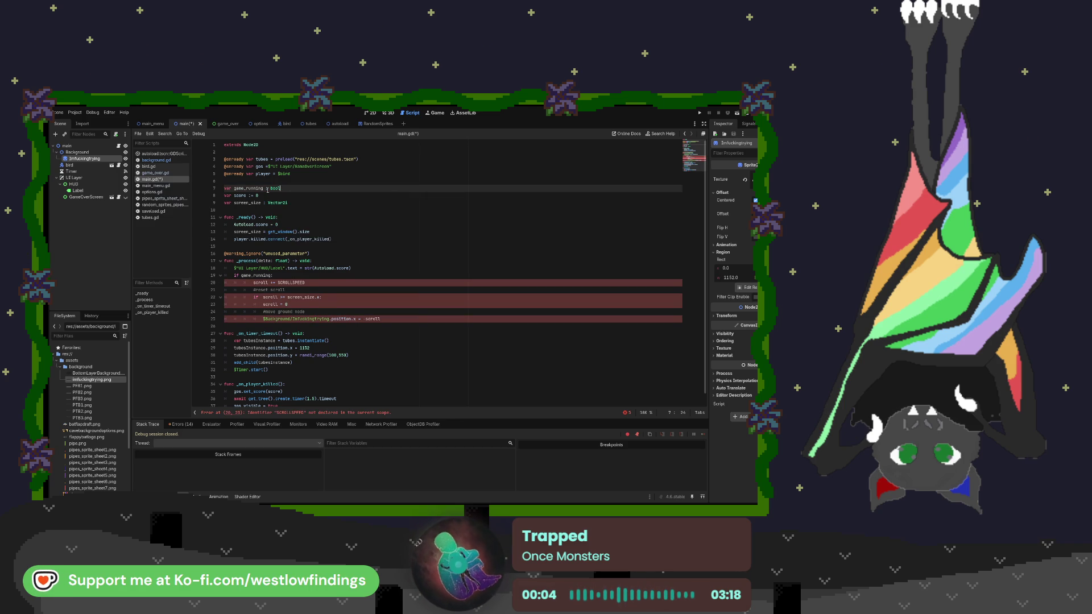
pyautogui.press('Return')
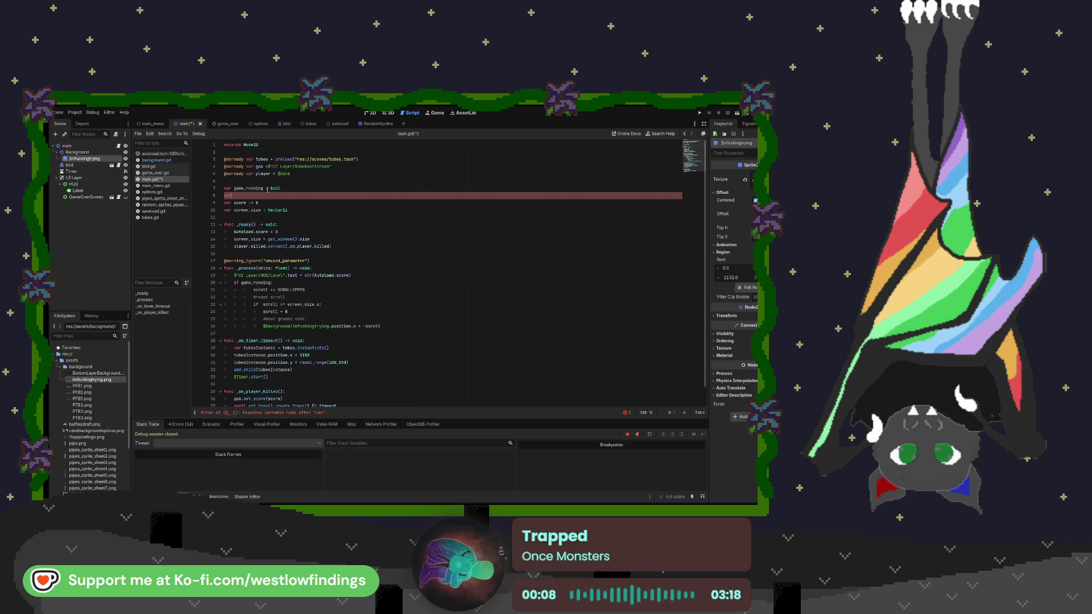
pyautogui.write('var s')
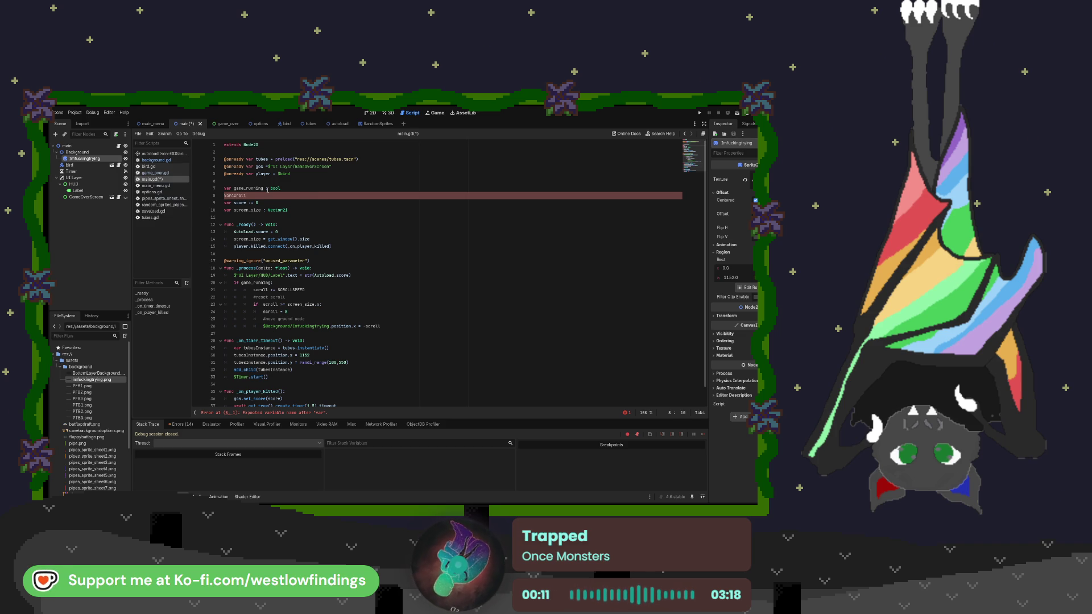
# Step: Add 'var scroll' and 'const SCROLLSPEED : int = 4', then run and stop the game
pyautogui.write('croll')
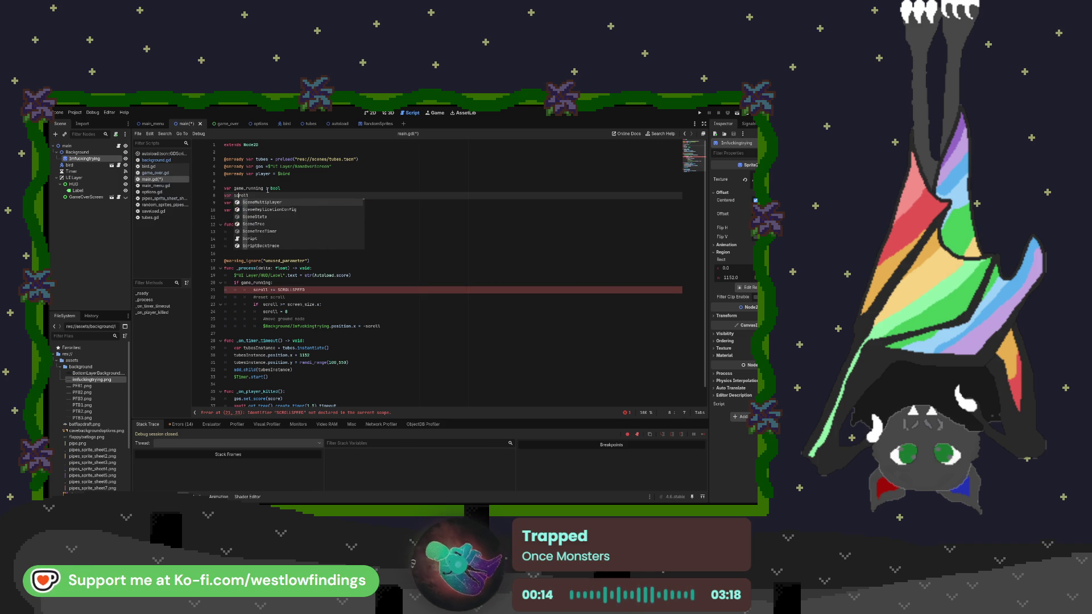
pyautogui.press('Escape')
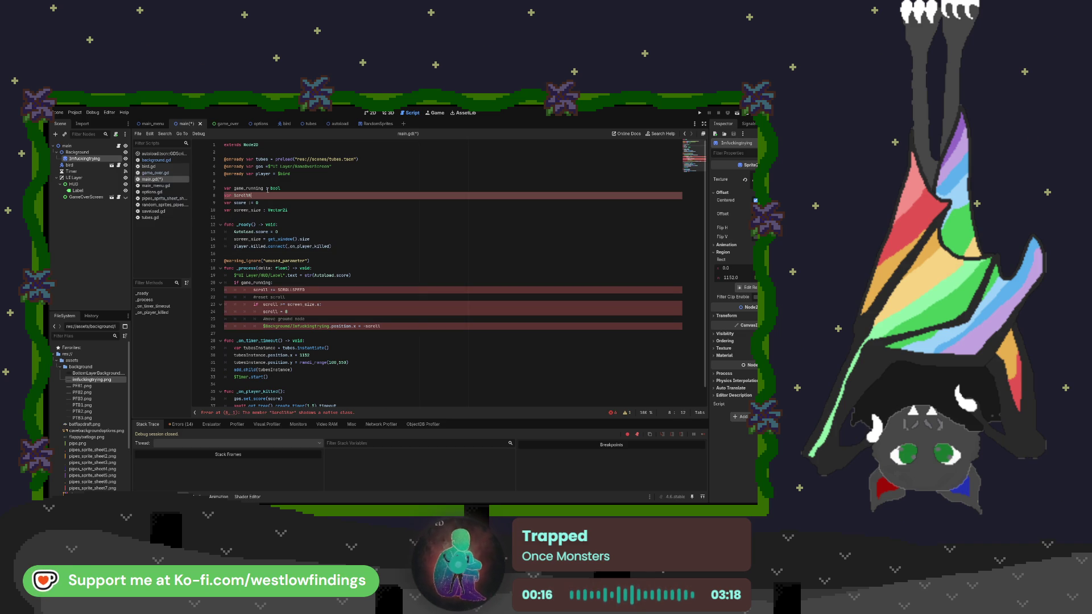
pyautogui.write('scroll')
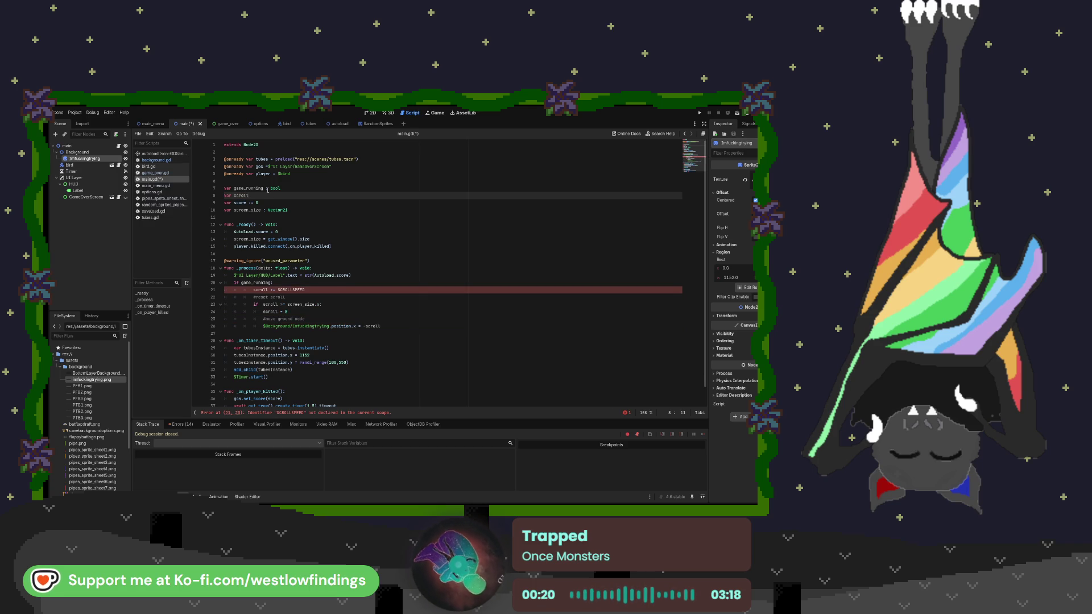
pyautogui.press('Return')
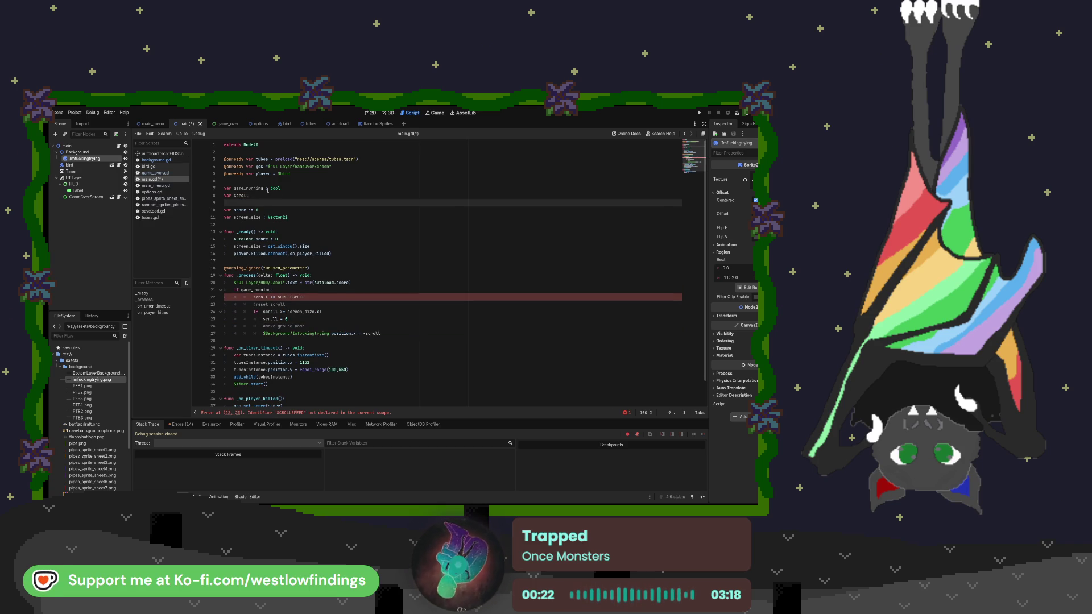
pyautogui.write('const ')
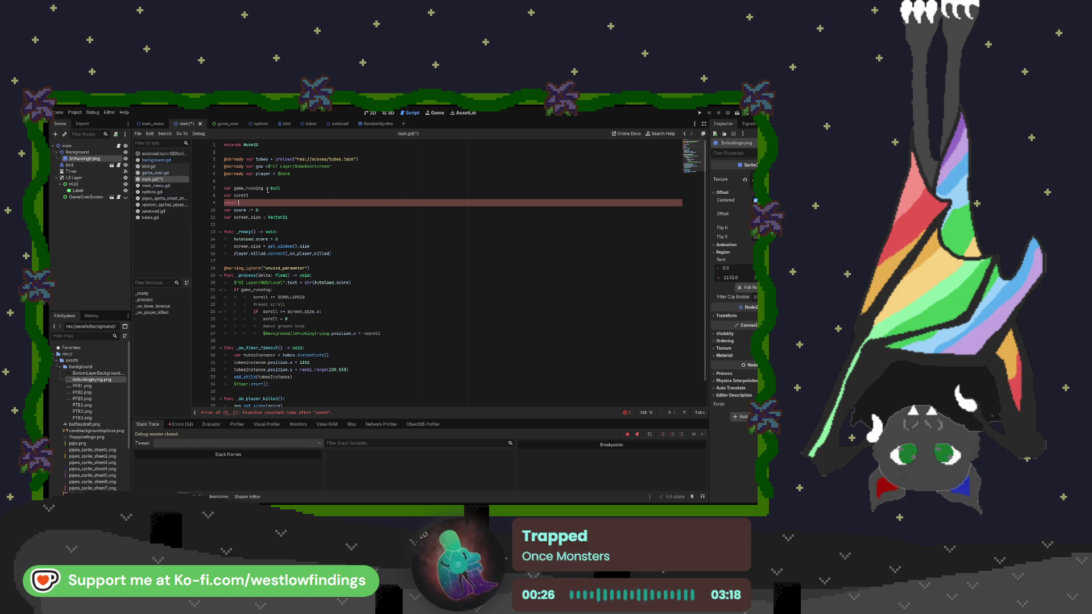
pyautogui.write('SCROLLS')
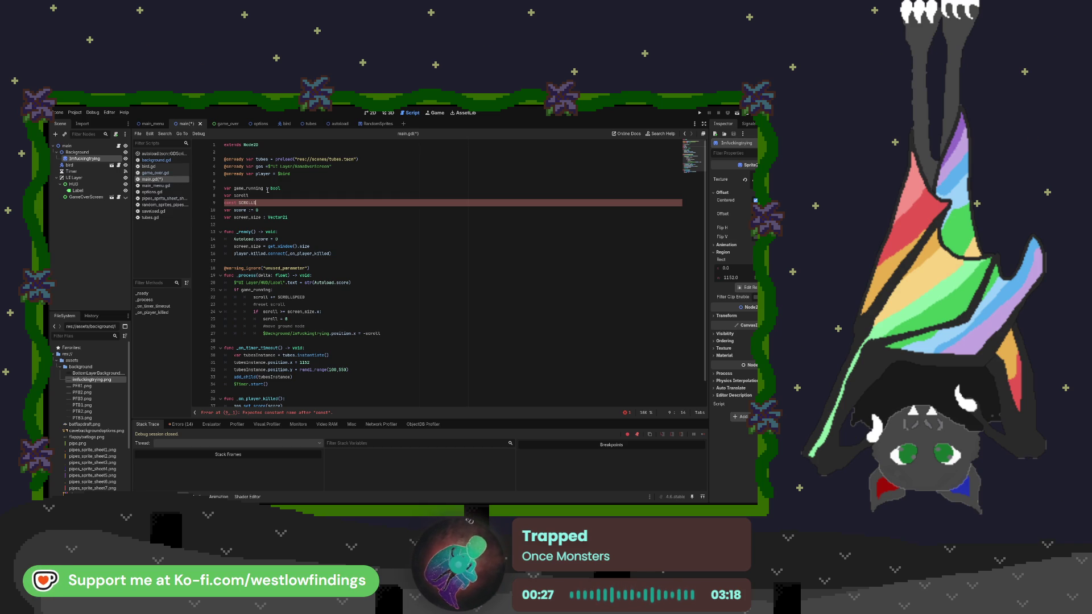
pyautogui.write('PEED')
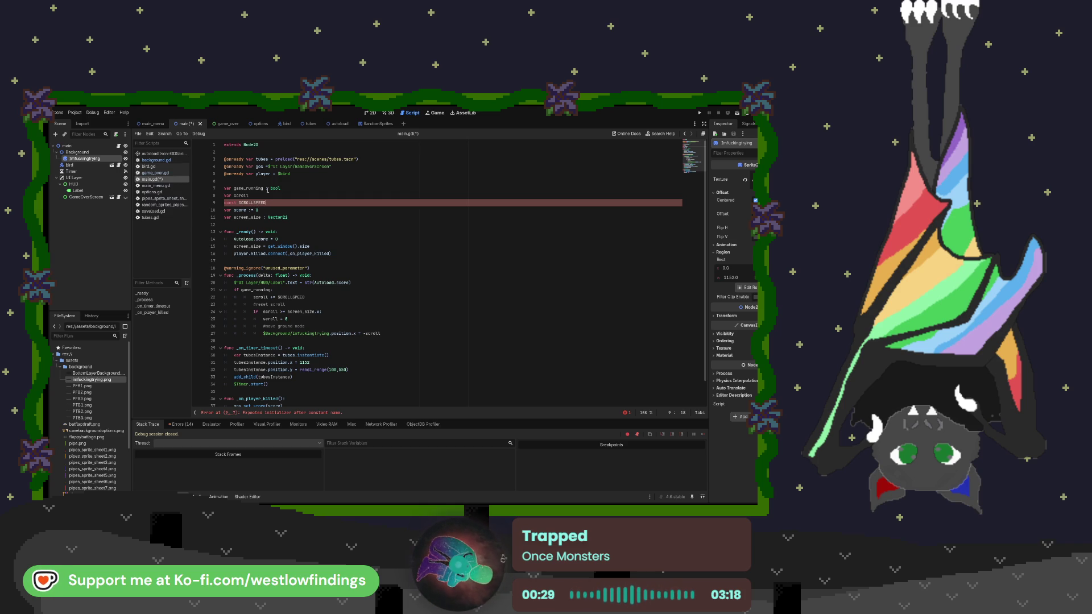
pyautogui.write(' : int')
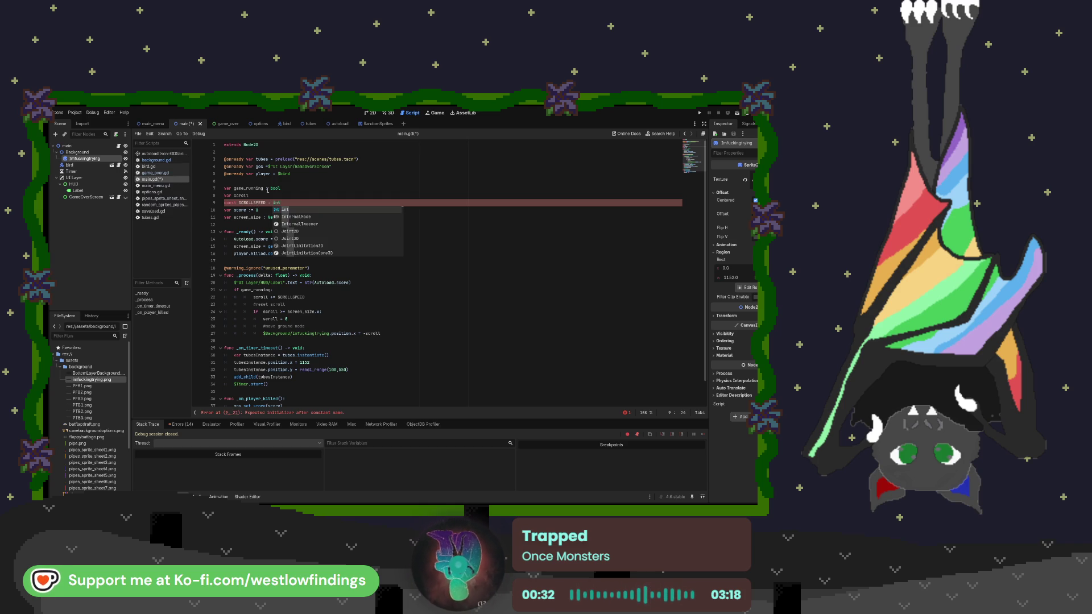
pyautogui.write(' = 4')
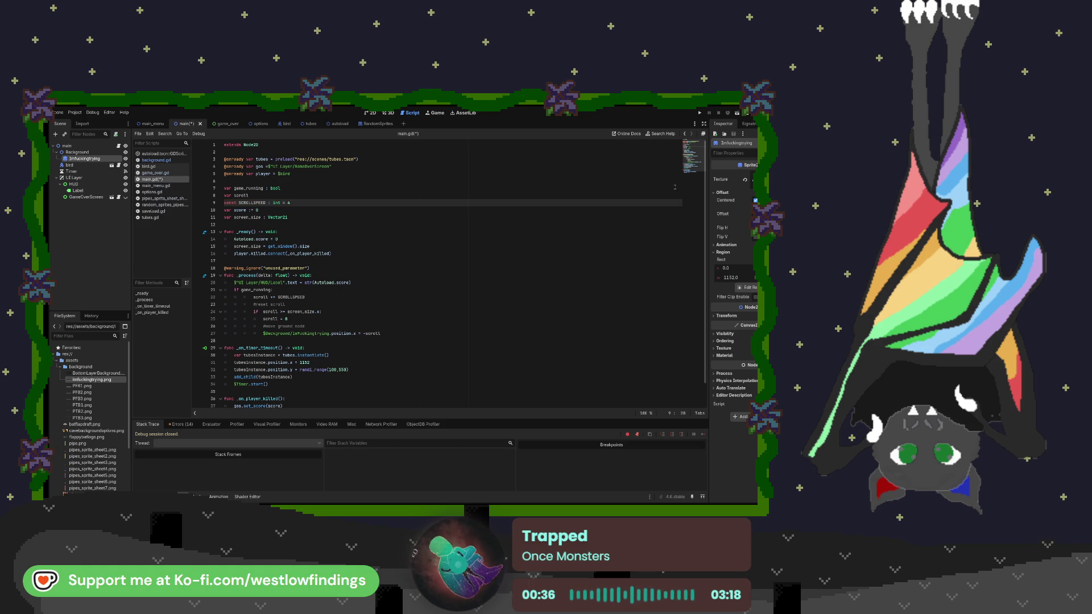
pyautogui.click(699, 113)
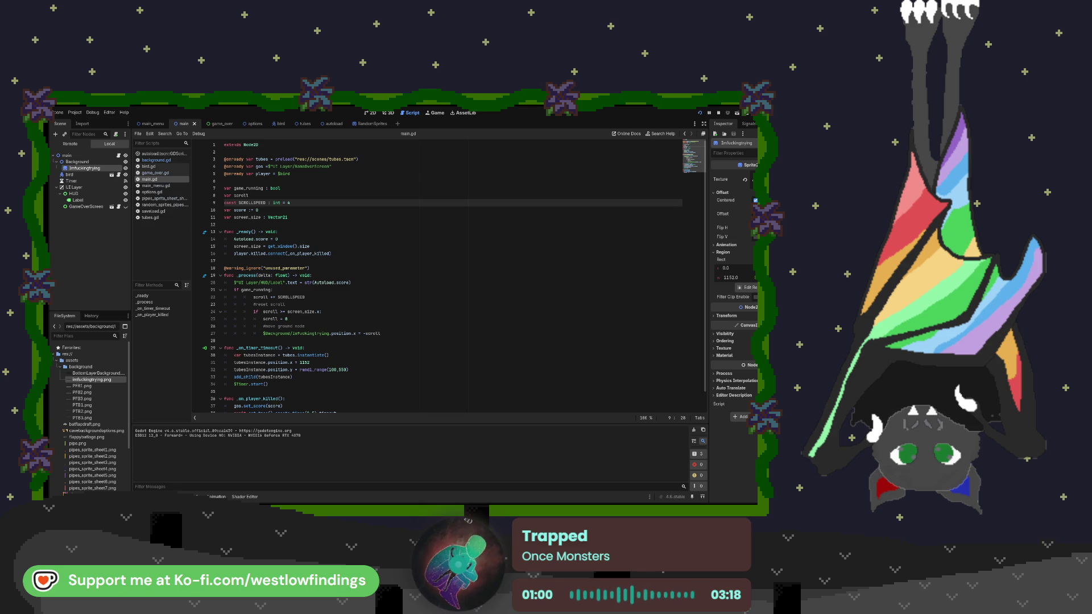
pyautogui.press('F8')
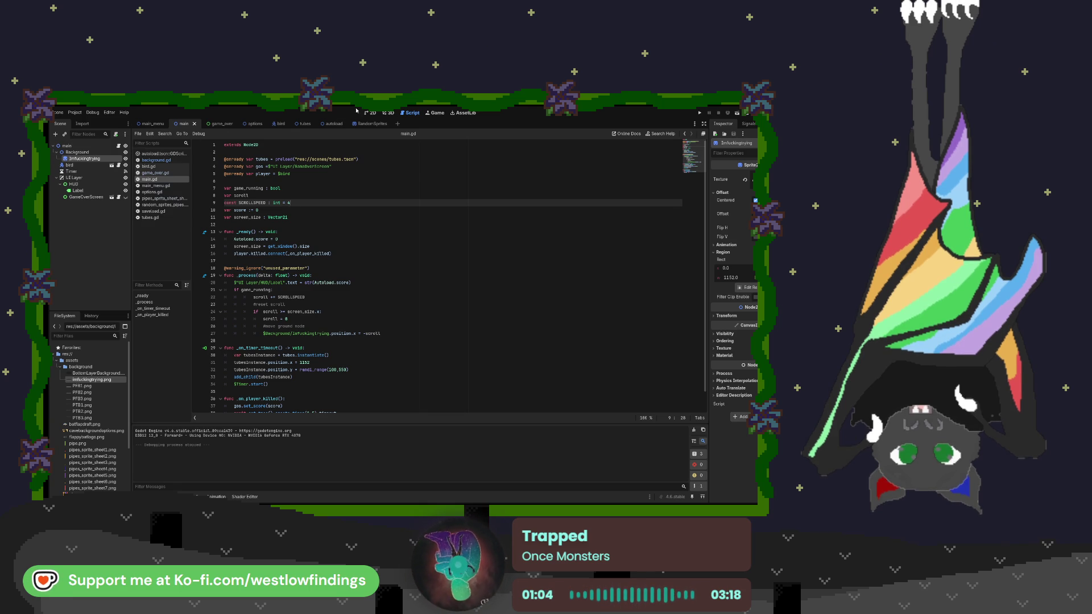
# Step: Move the background sprite further right in the 2D view, then test-run and stop the game
pyautogui.hotkey('ctrl', 'F1')
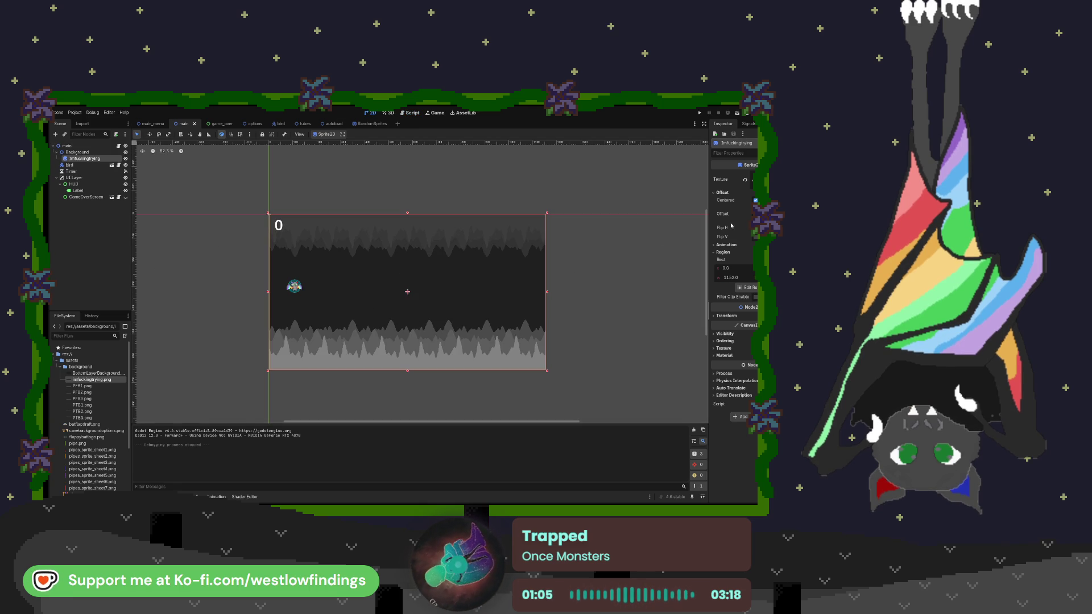
pyautogui.moveTo(352, 289)
pyautogui.mouseDown()
pyautogui.moveTo(444, 226)
pyautogui.moveTo(349, 277)
pyautogui.moveTo(508, 283)
pyautogui.mouseUp()
pyautogui.click(354, 280)
pyautogui.moveTo(719, 288); pyautogui.dragTo(702, 284)
pyautogui.click(701, 187)
pyautogui.click(699, 113)
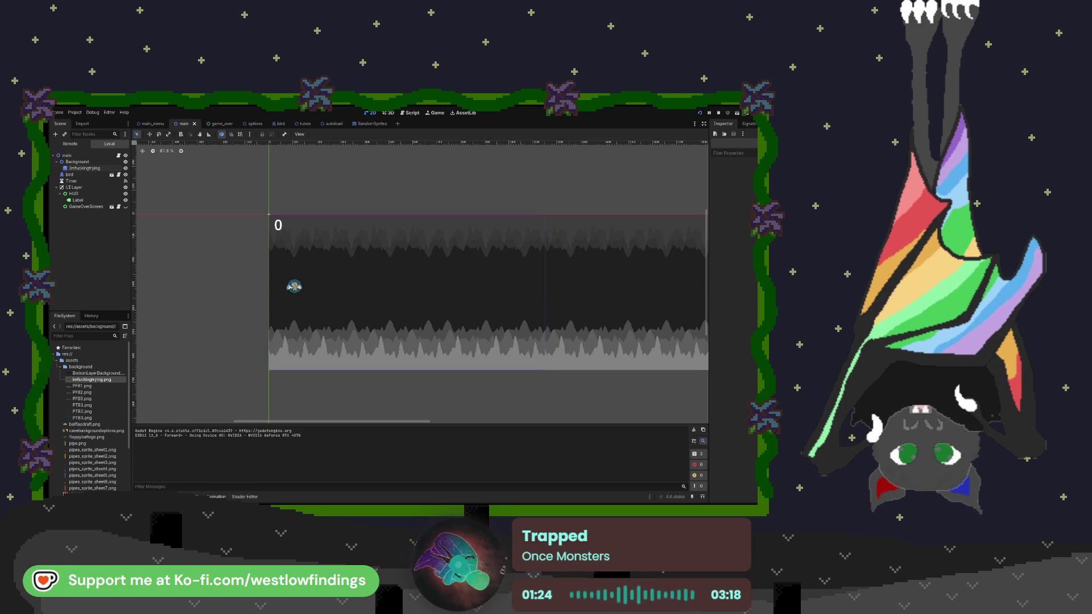
pyautogui.press('F8')
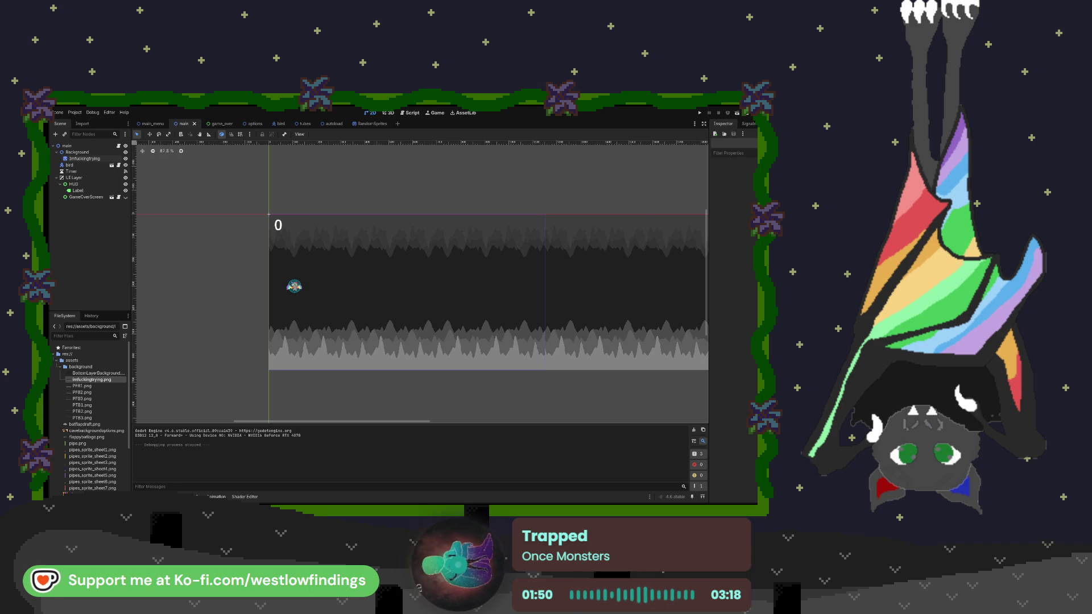
pyautogui.hotkey('ctrl', 'F3')
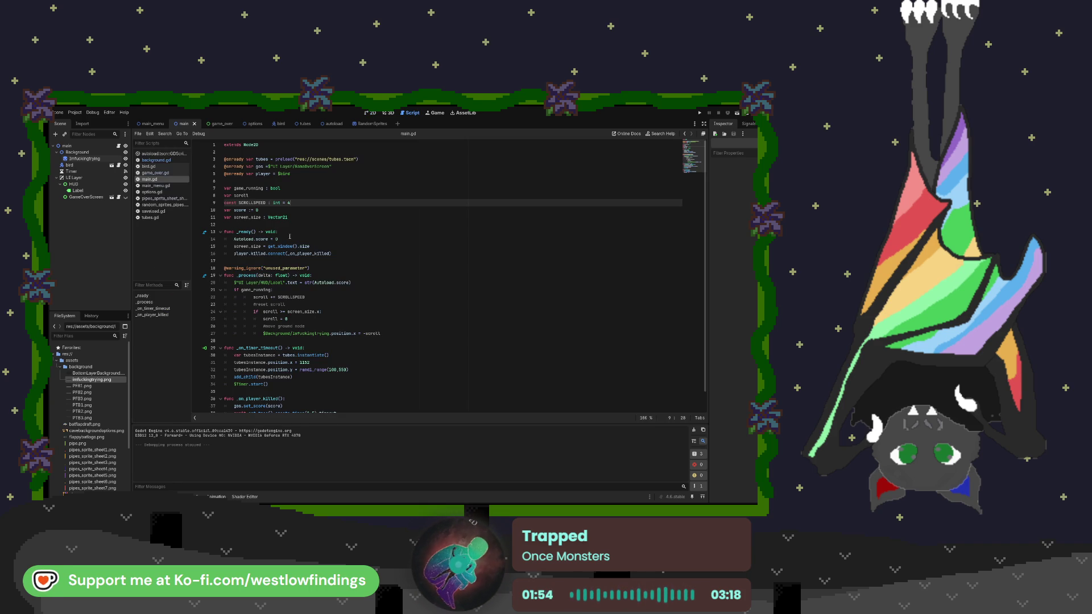
pyautogui.click(319, 254)
pyautogui.click(319, 268)
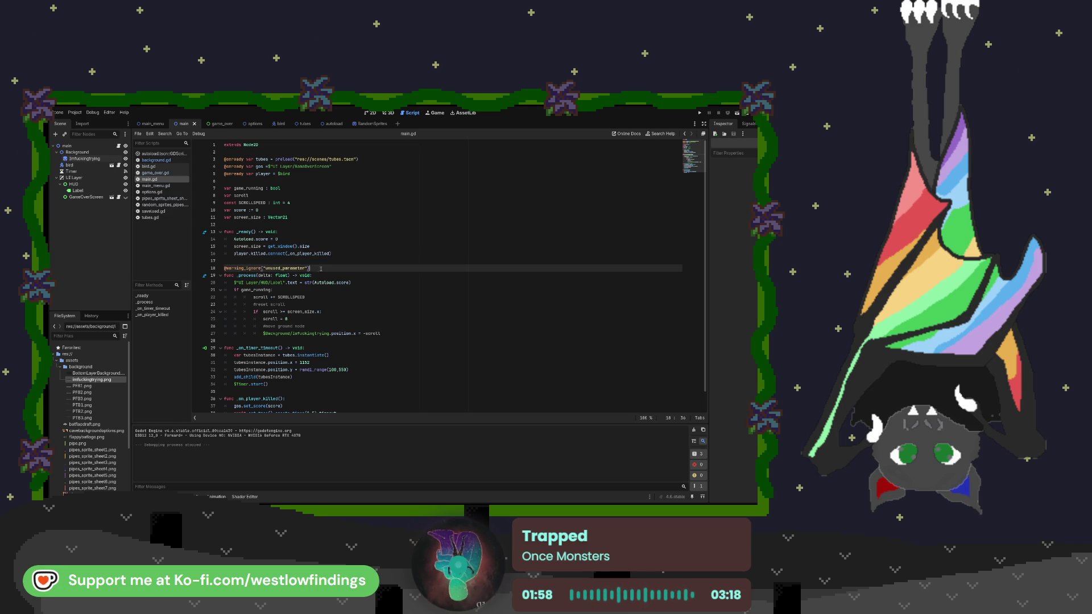
pyautogui.moveTo(311, 268); pyautogui.dragTo(220, 271)
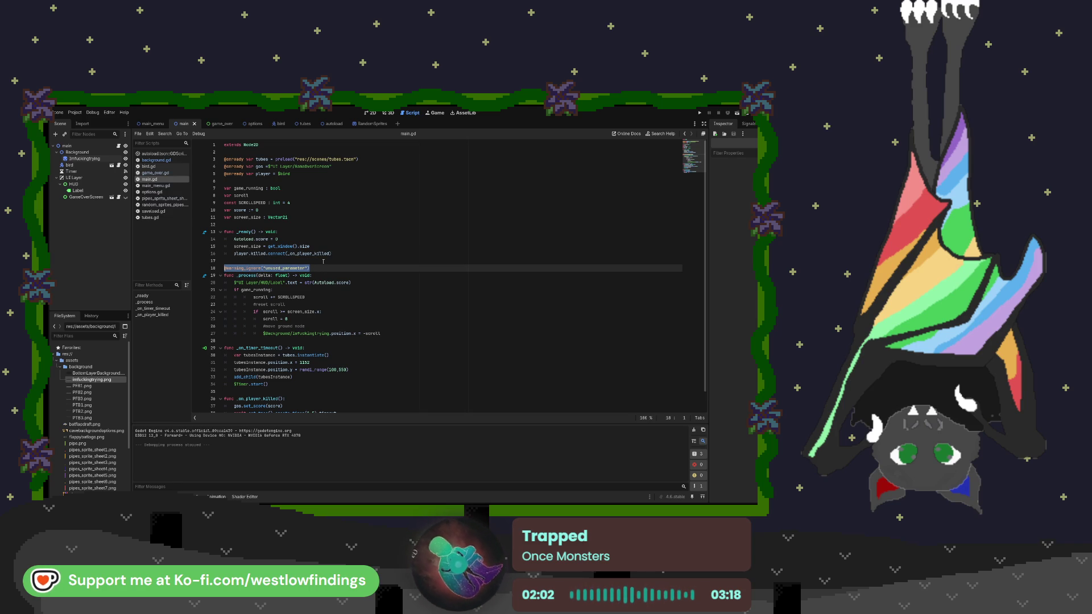
pyautogui.press('BackSpace')
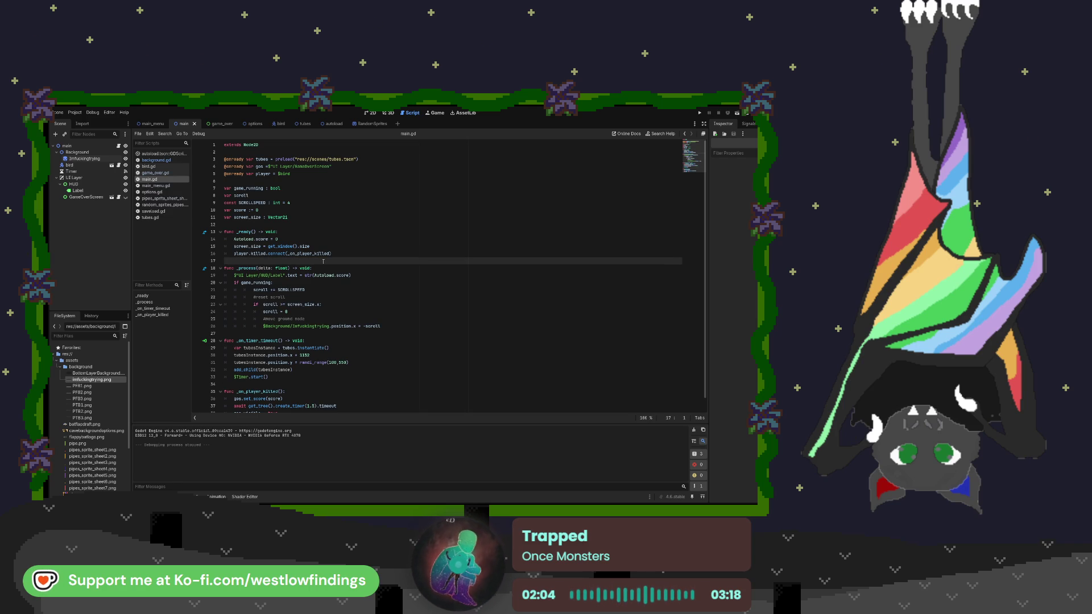
pyautogui.press('Return')
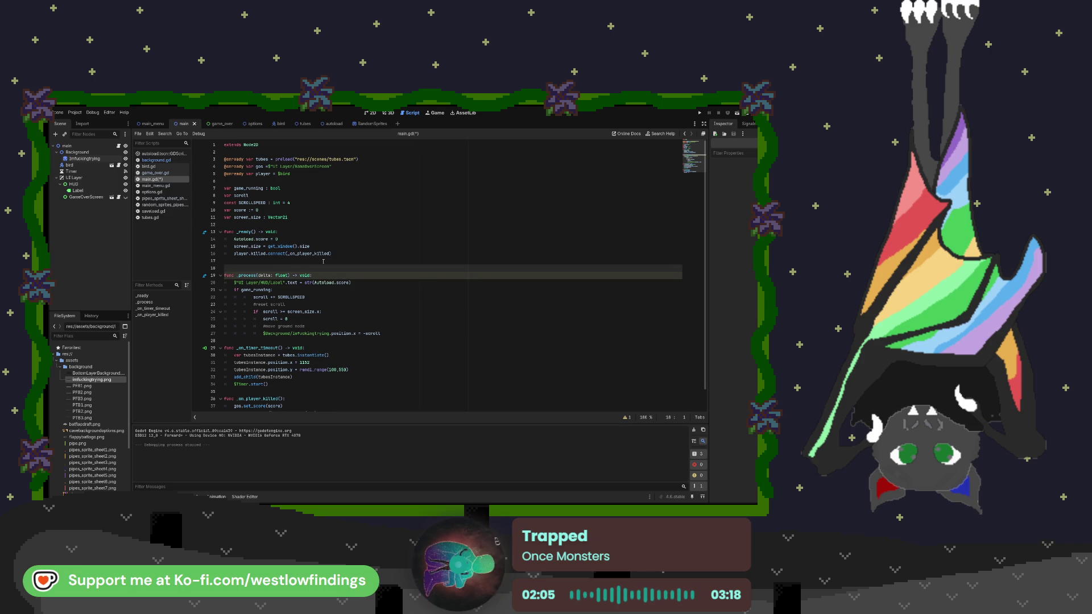
pyautogui.press('Up')
pyautogui.write('fun')
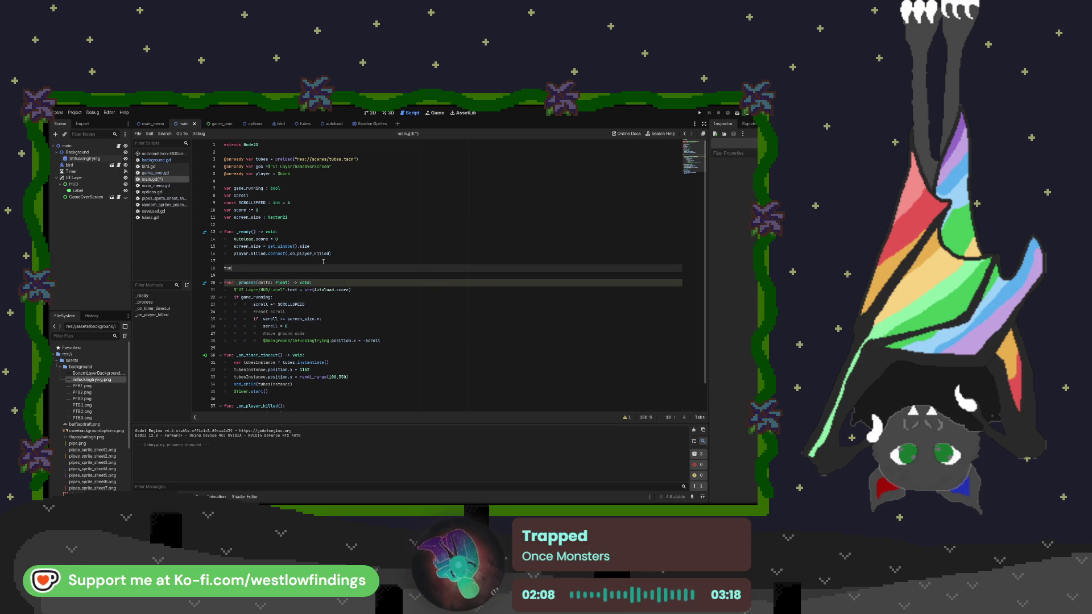
pyautogui.write('c n')
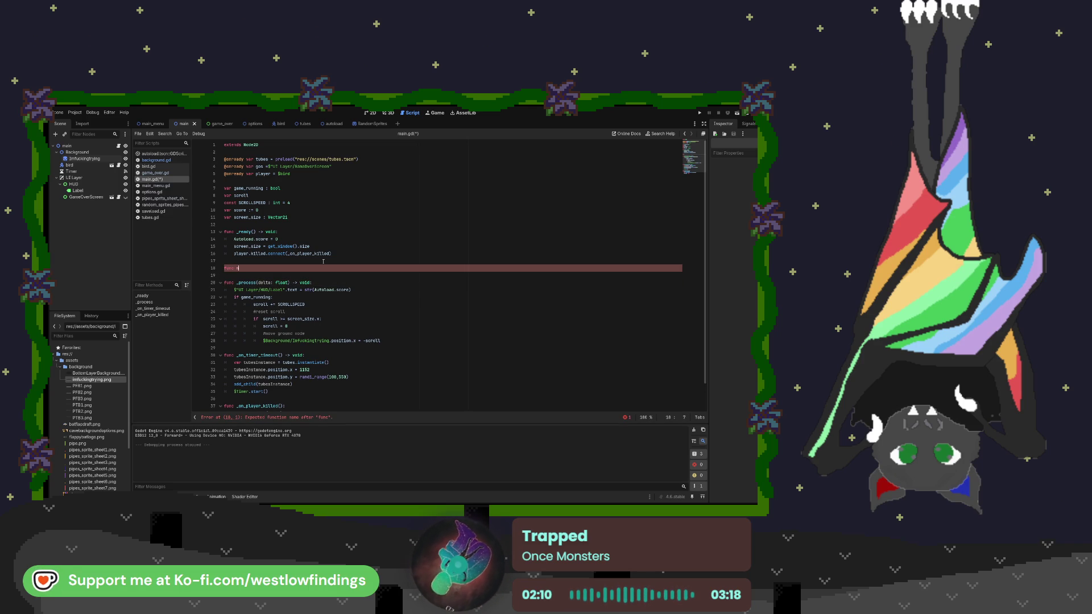
pyautogui.write('ew_game')
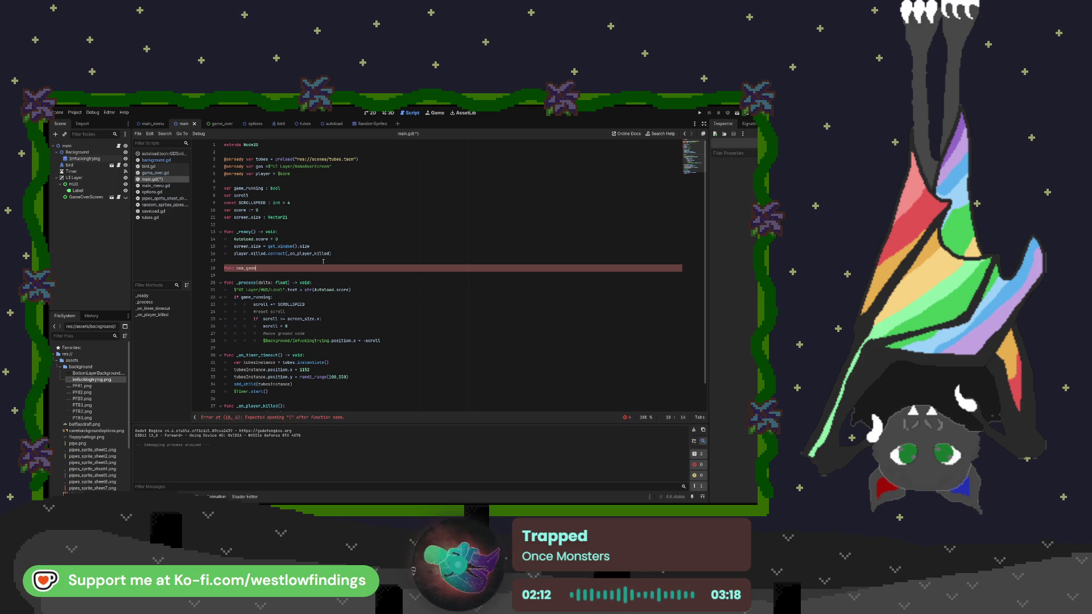
pyautogui.write('():')
pyautogui.press('Return')
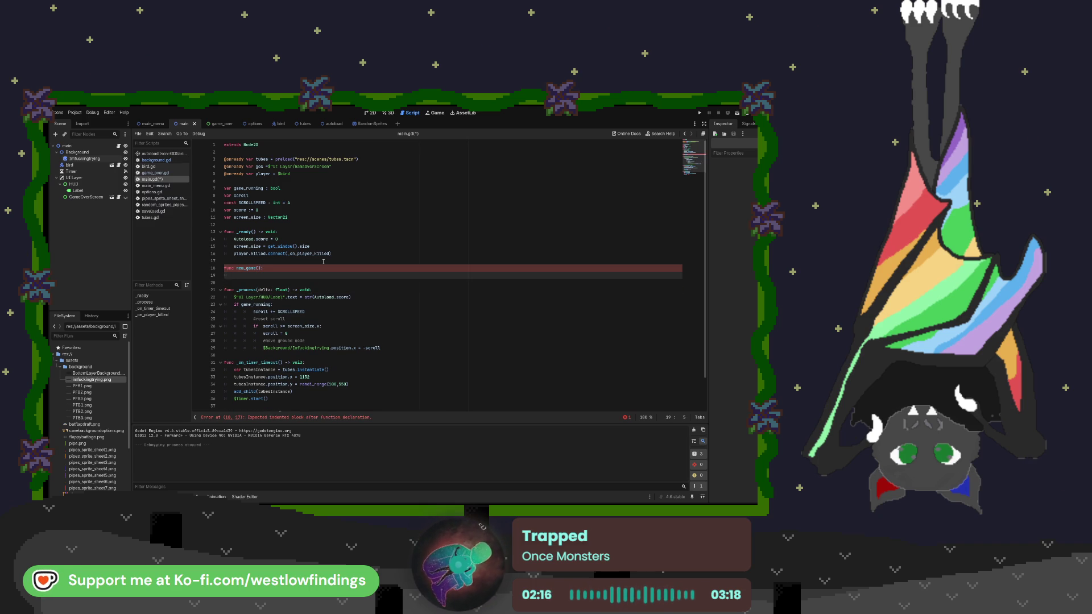
pyautogui.write('#resetvariables')
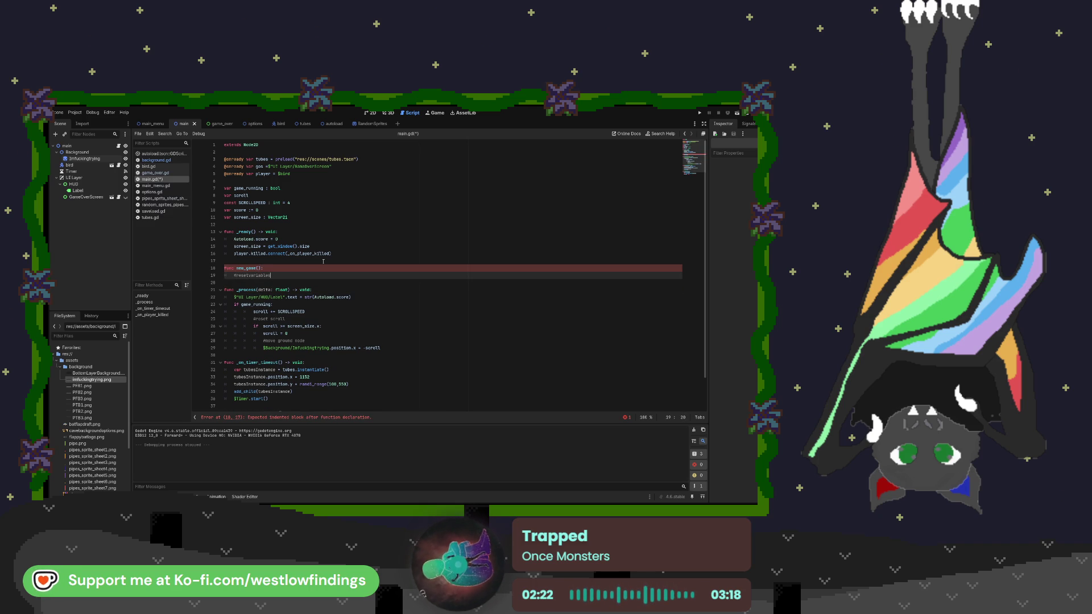
pyautogui.press('BackSpace')
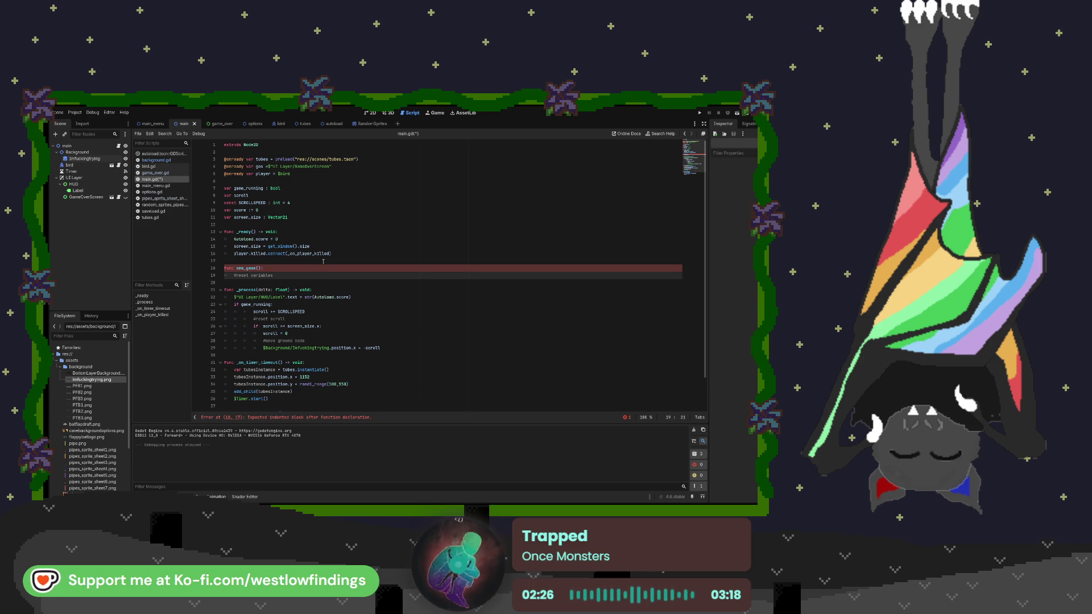
# Step: Fill new_game with game_running = false, game_over = false, score = 0 and scroll = 0, then select it
pyautogui.press('End')
pyautogui.press('Return')
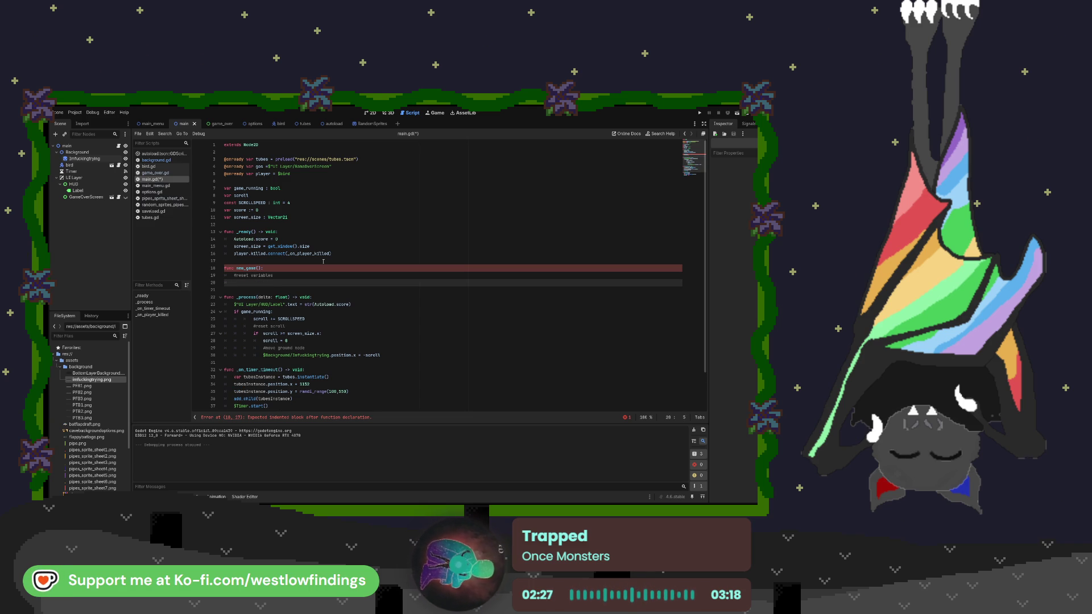
pyautogui.write('game_running = false')
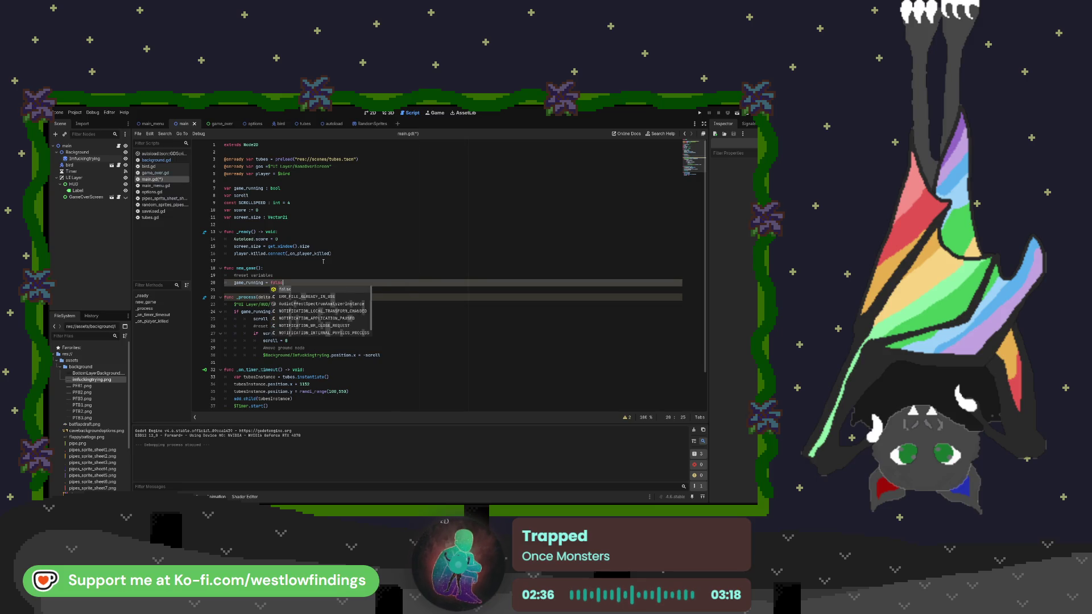
pyautogui.press('Return')
pyautogui.write('game')
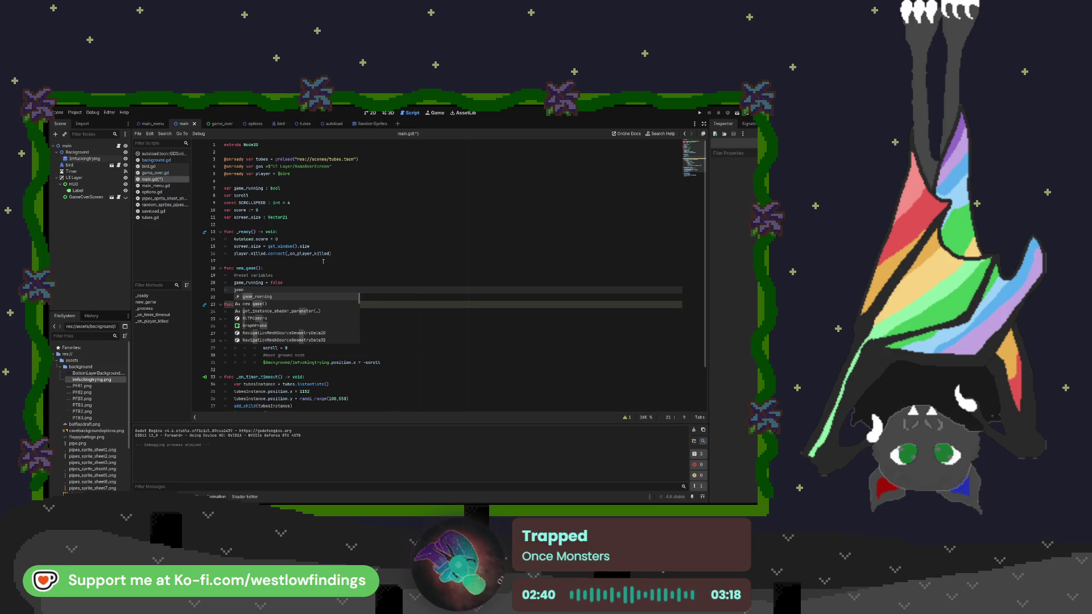
pyautogui.write('_over')
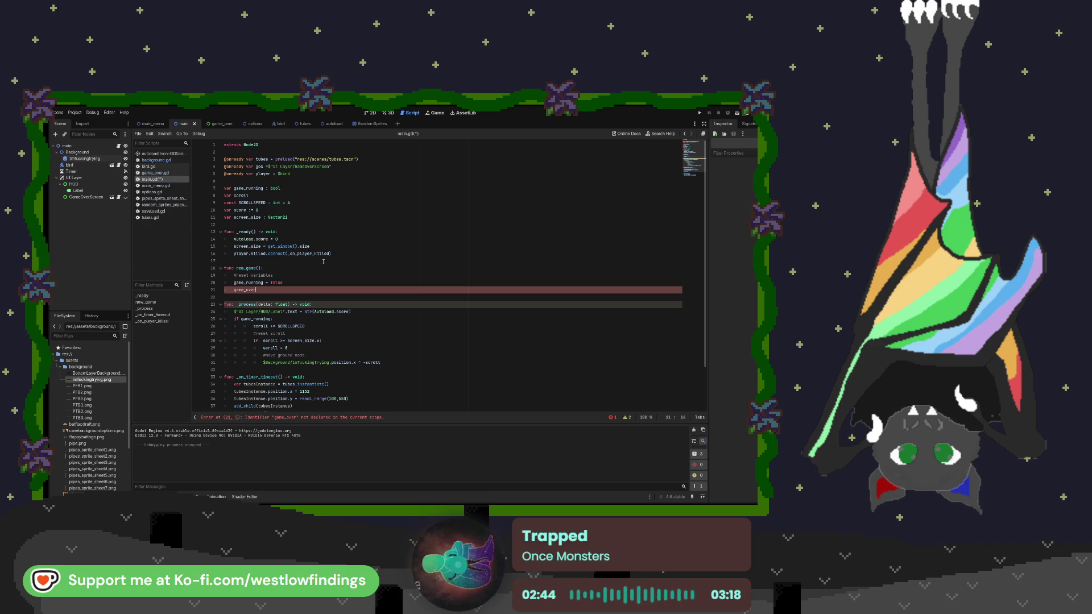
pyautogui.press('BackSpace')
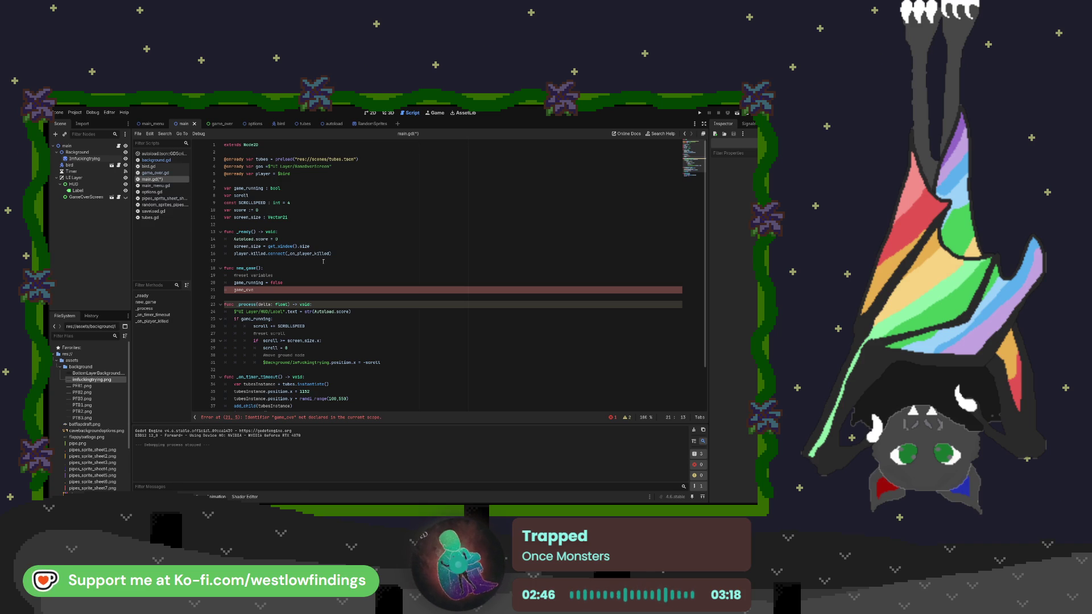
pyautogui.write('r = false')
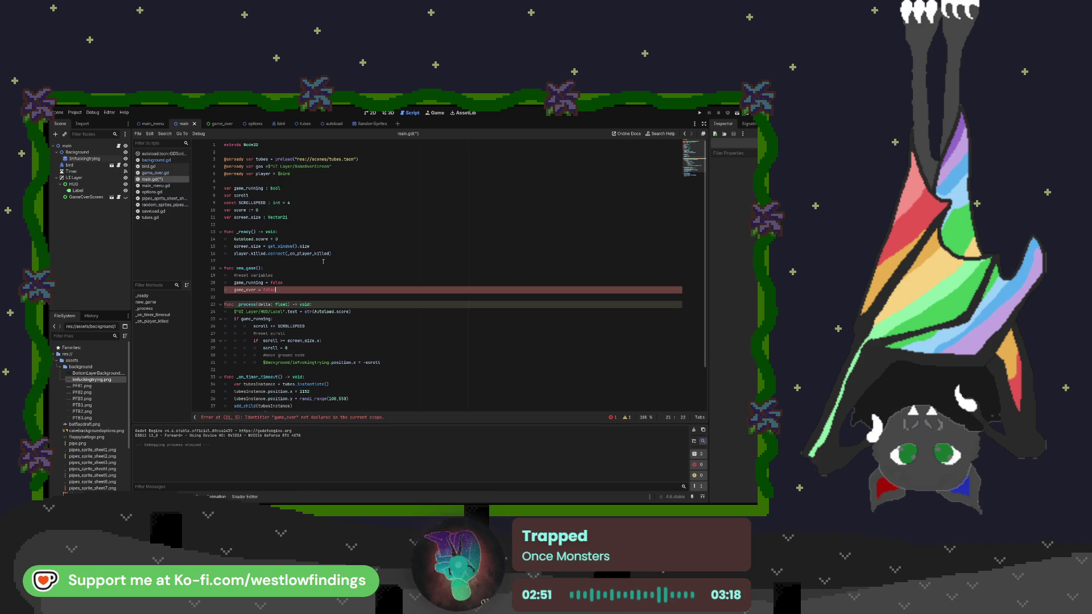
pyautogui.press('Return')
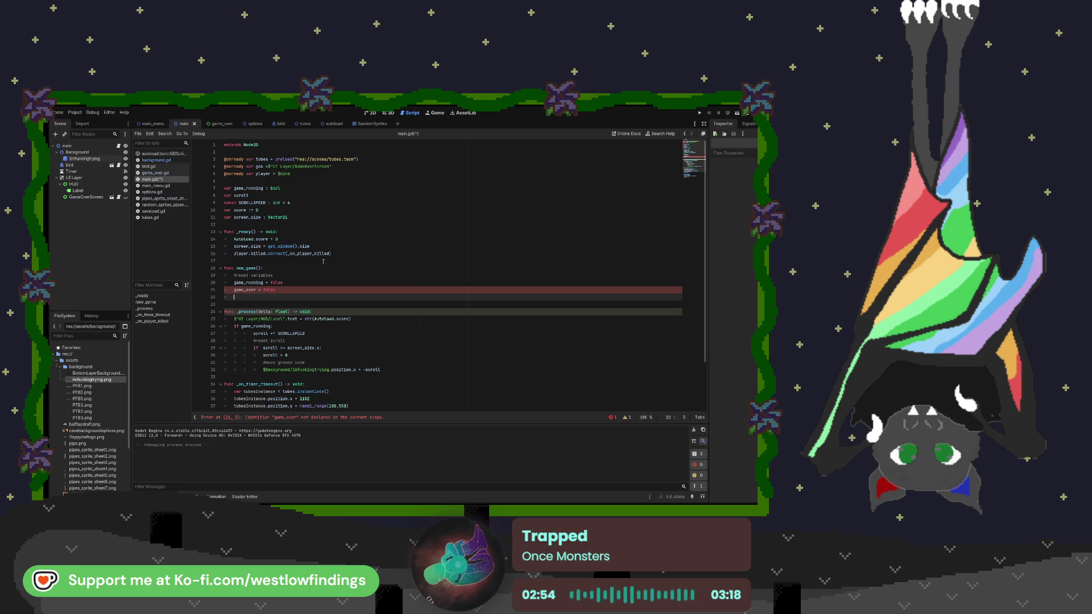
pyautogui.write('score = 0')
pyautogui.press('Return')
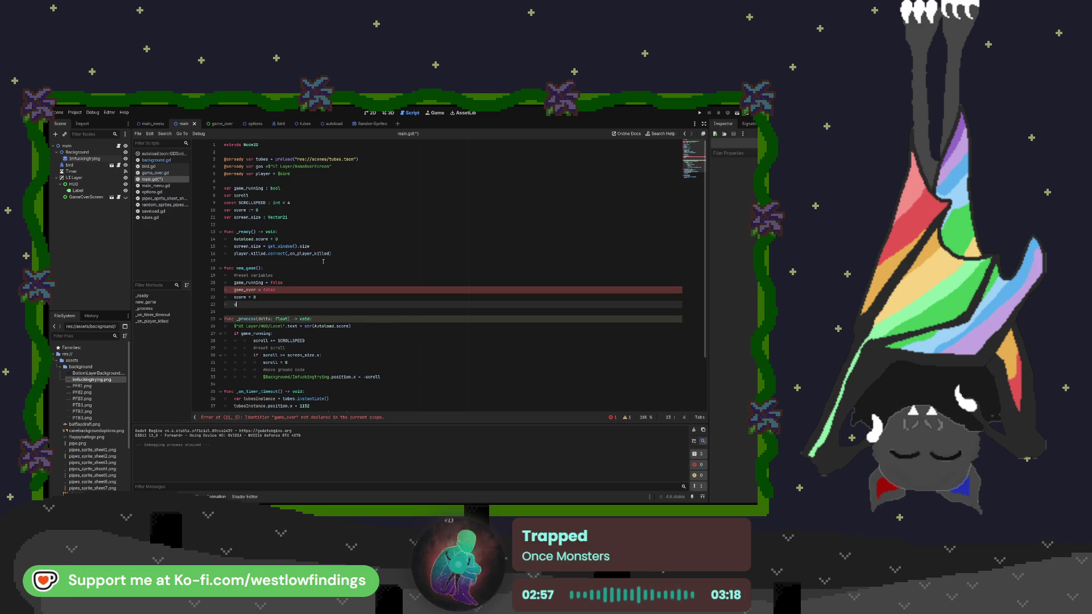
pyautogui.write('scroll = 0')
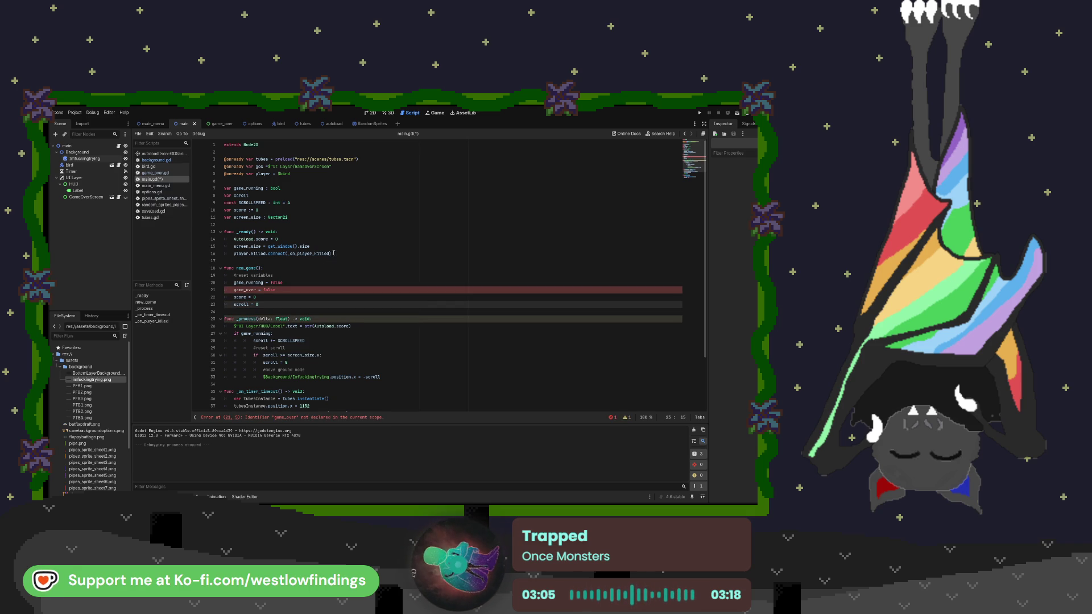
pyautogui.moveTo(278, 305)
pyautogui.mouseDown()
pyautogui.moveTo(239, 293)
pyautogui.moveTo(216, 269)
pyautogui.mouseUp()
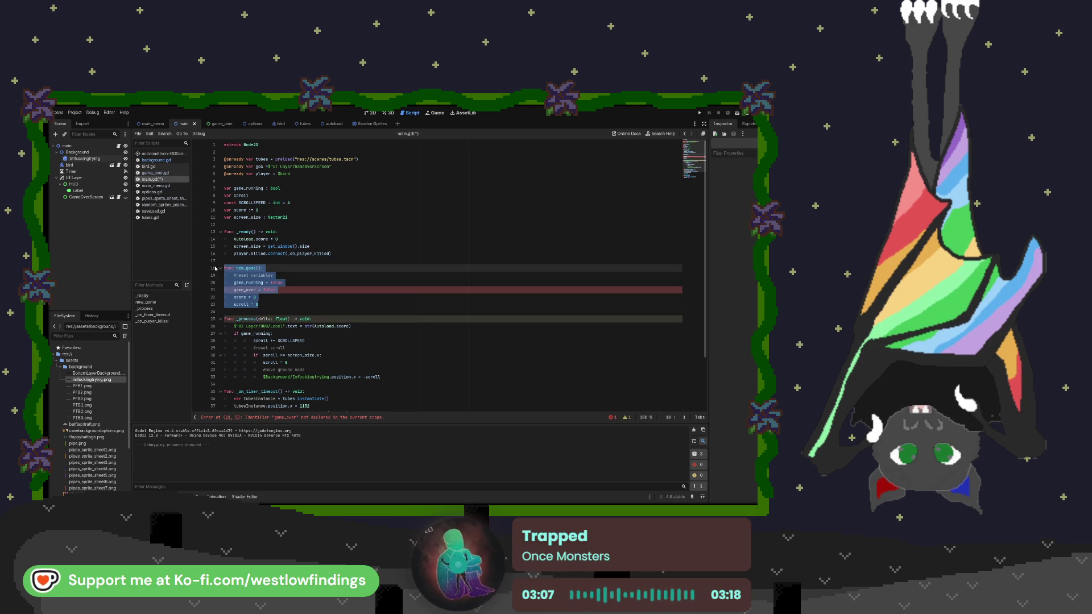
# Step: Delete the new_game function and leftover blank lines above _process, then add an Area2D node
pyautogui.press('Delete')
pyautogui.press('BackSpace')
pyautogui.press('BackSpace')
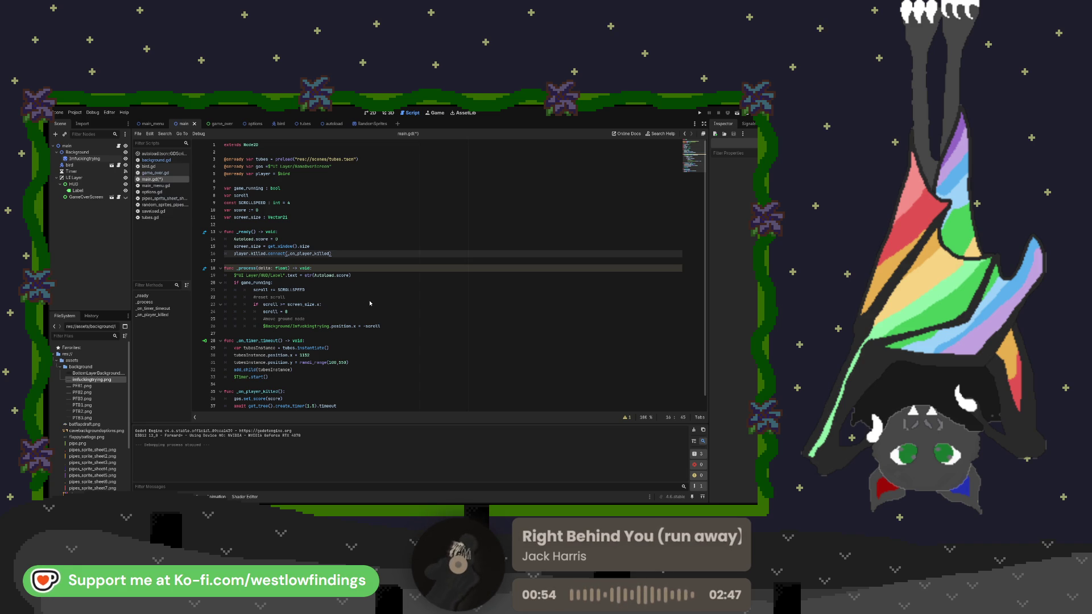
pyautogui.click(90, 160)
# Step: Move Imfuckingtrying under the Area2D node and delete the empty Background node
pyautogui.moveTo(89, 160)
pyautogui.mouseDown()
pyautogui.moveTo(77, 205)
pyautogui.moveTo(66, 197)
pyautogui.moveTo(83, 149)
pyautogui.mouseUp()
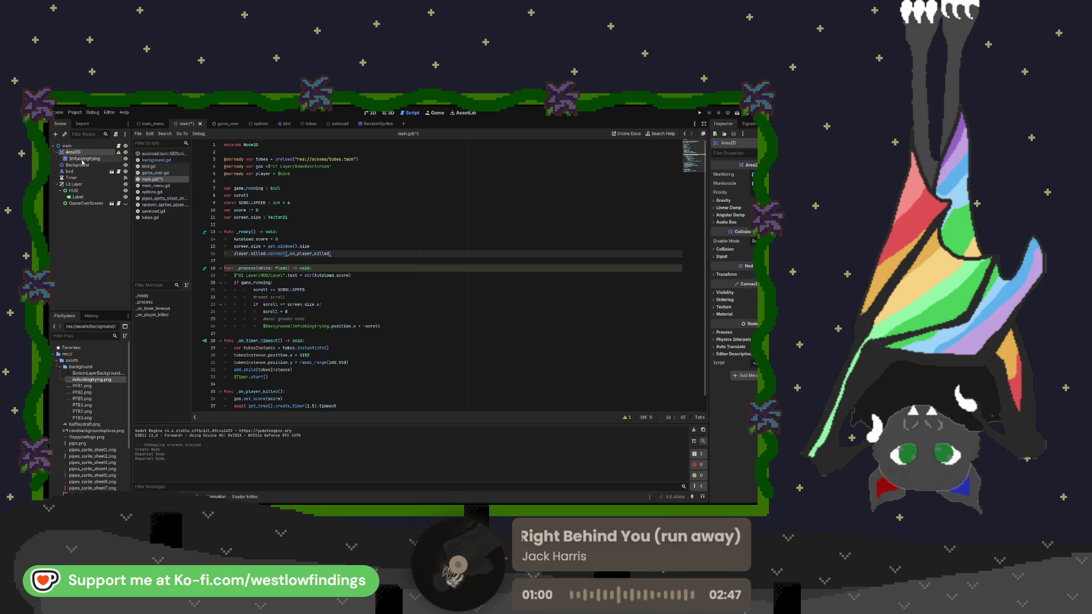
pyautogui.click(82, 165)
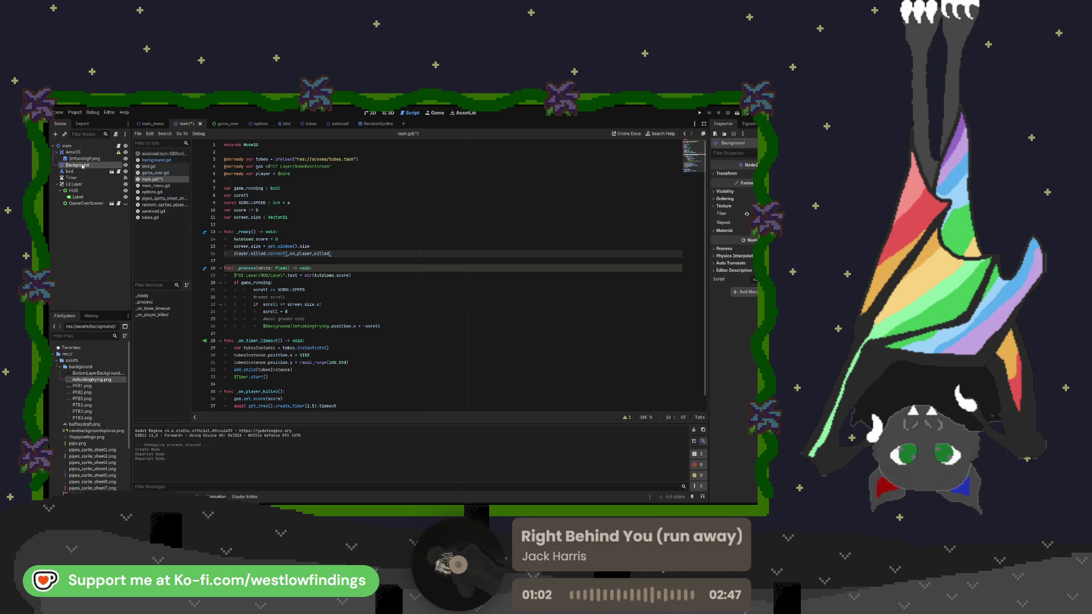
pyautogui.press('Delete')
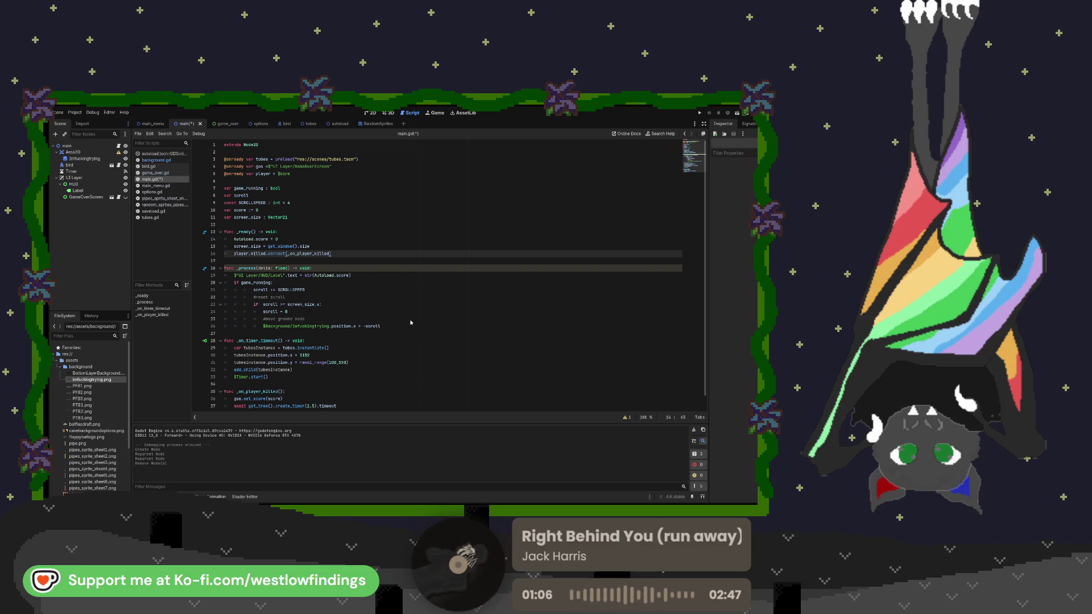
pyautogui.click(103, 153)
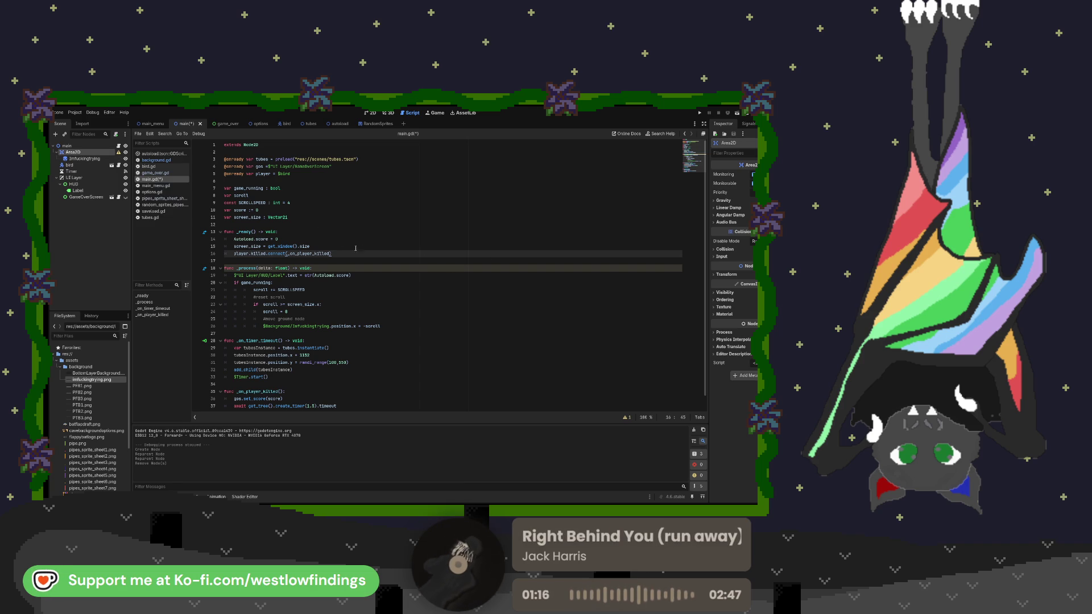
pyautogui.click(272, 326)
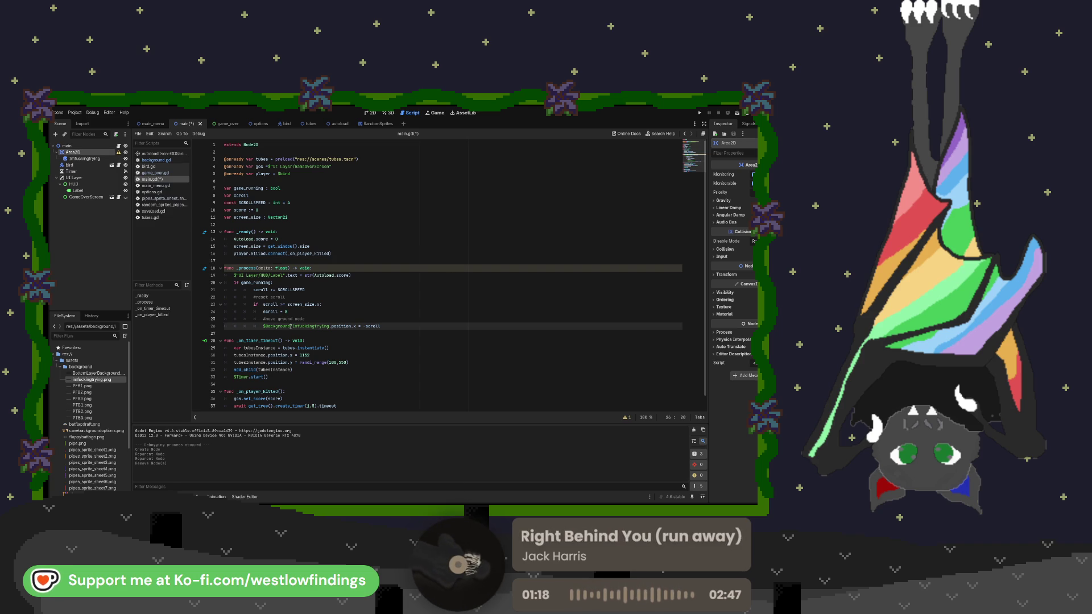
# Step: Change the line 26 node path to $Area2D/Imfuckingtrying and run the project to test scrolling
pyautogui.doubleClick(272, 326)
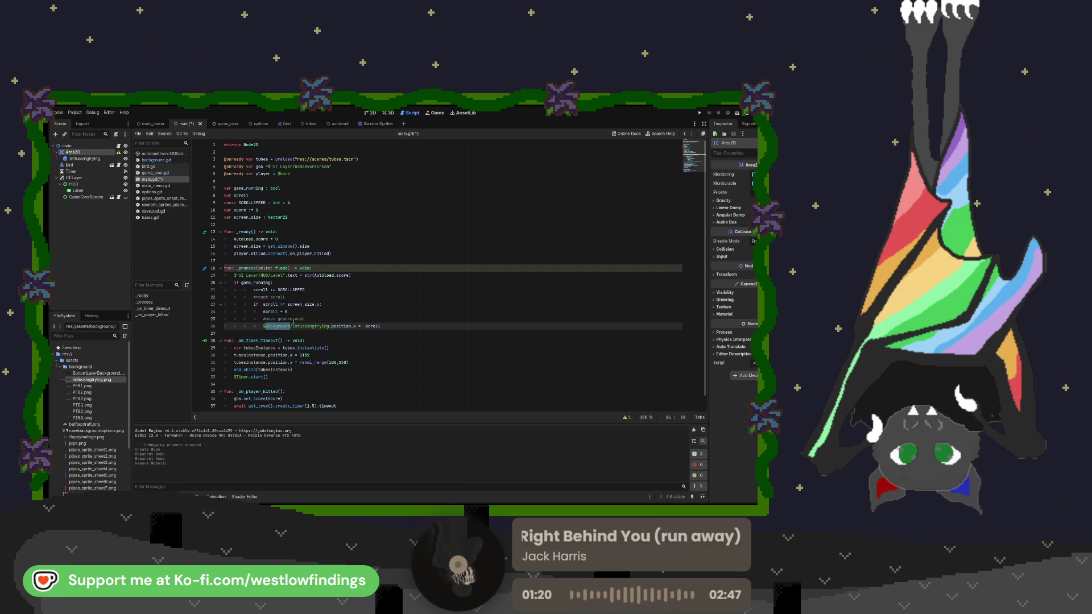
pyautogui.write('Area')
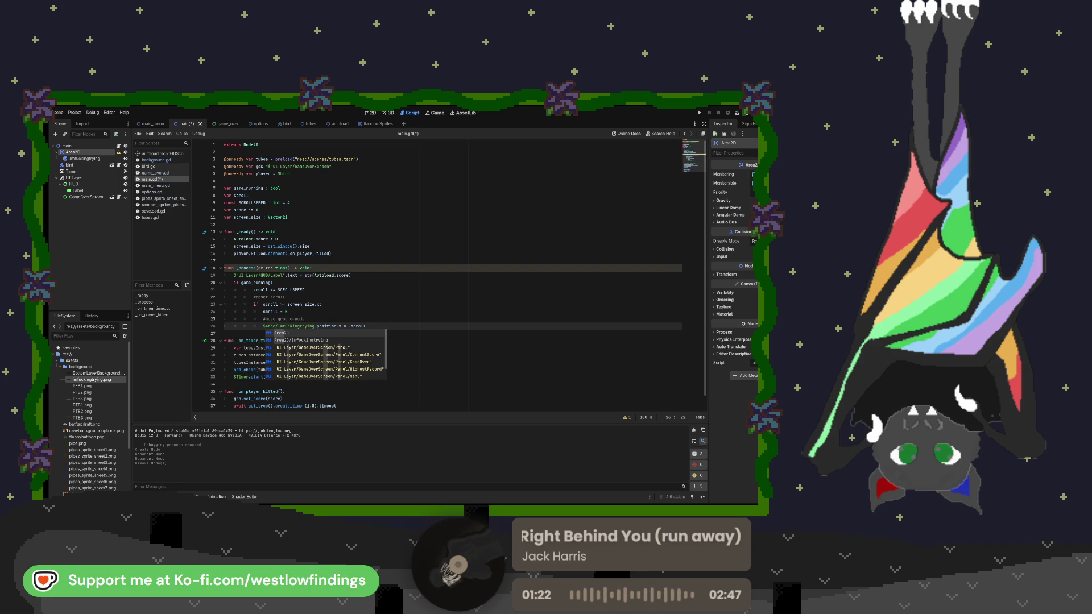
pyautogui.write('2D')
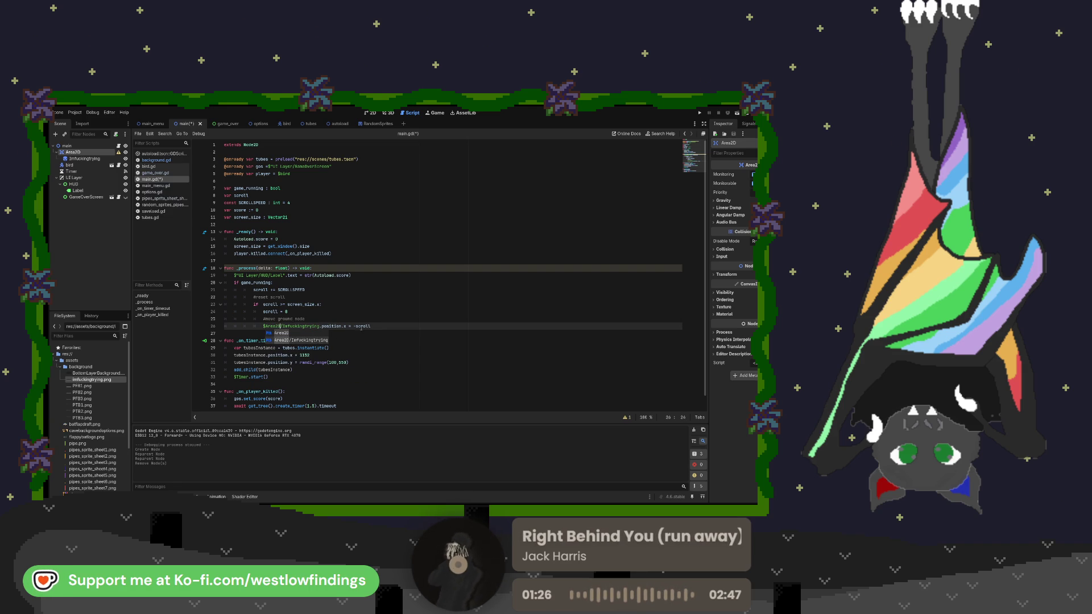
pyautogui.click(380, 326)
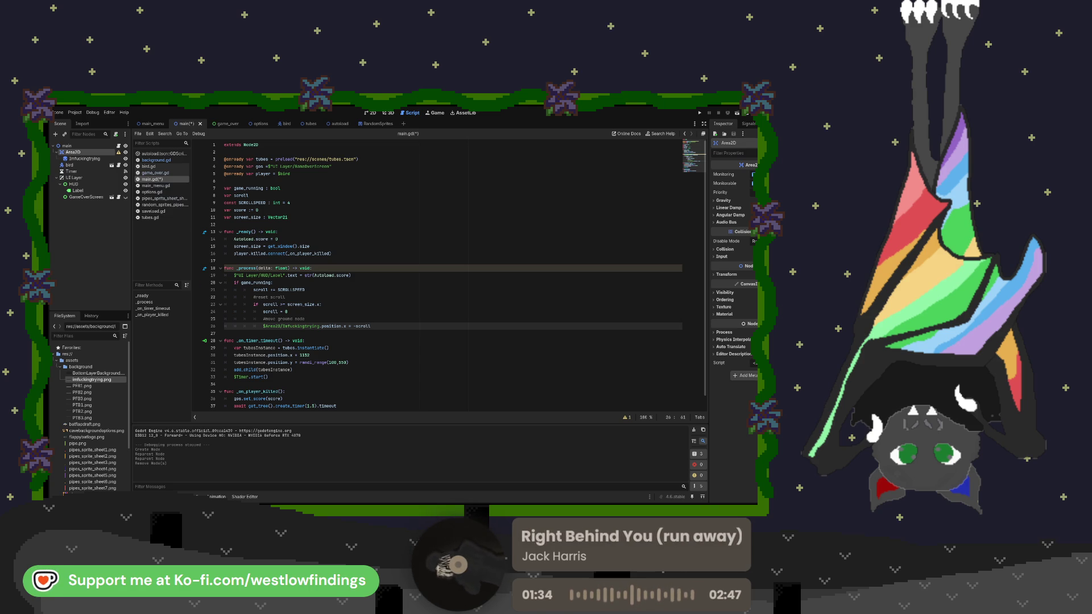
pyautogui.click(699, 113)
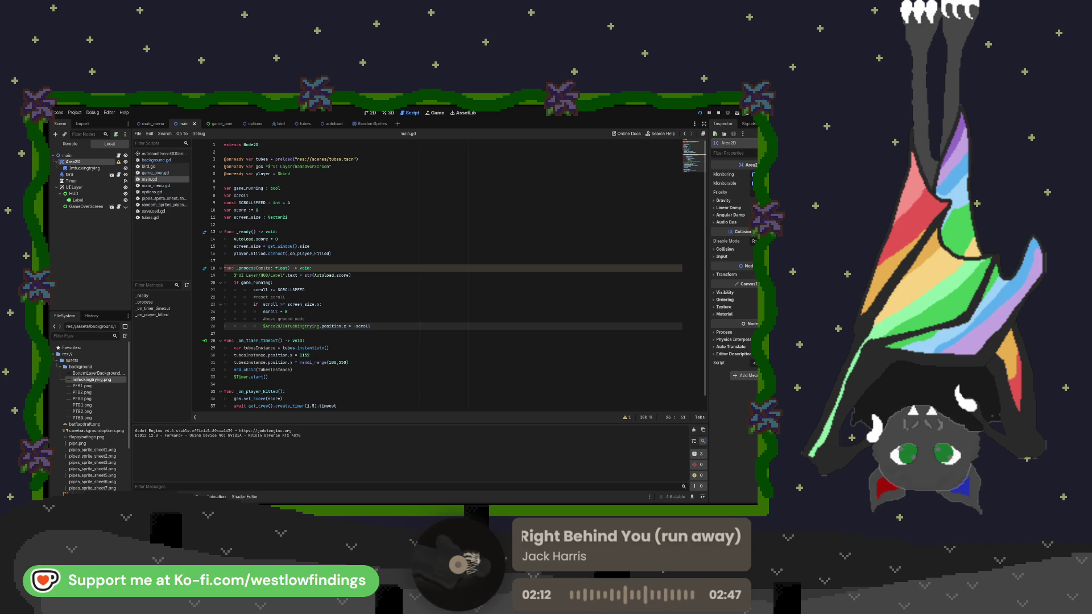
pyautogui.press('F8')
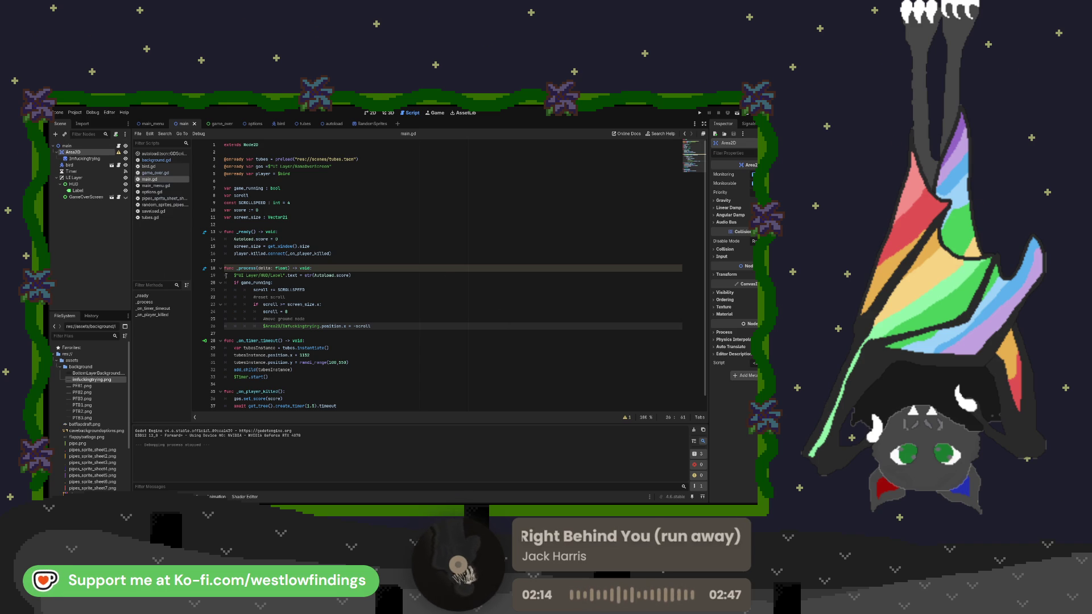